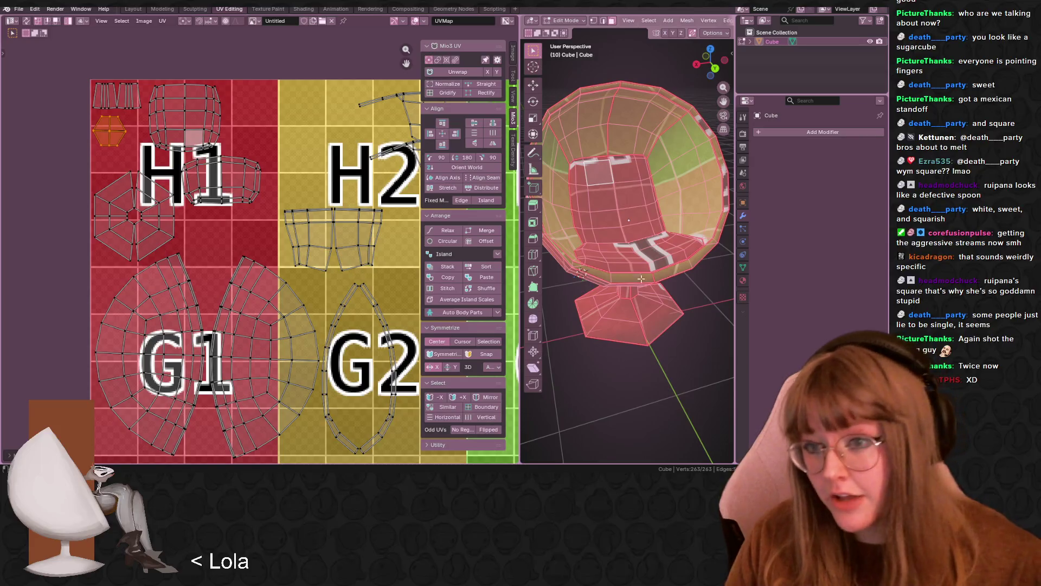
# - Move the top island up-right, and move the island below H2 onto the H1 square
pyautogui.moveTo(225, 194)
pyautogui.mouseDown(button='middle')
pyautogui.moveTo(184, 104)
pyautogui.moveTo(217, 194)
pyautogui.mouseUp(button='middle')
pyautogui.click(185, 104)
pyautogui.press('g')
pyautogui.click(262, 92)
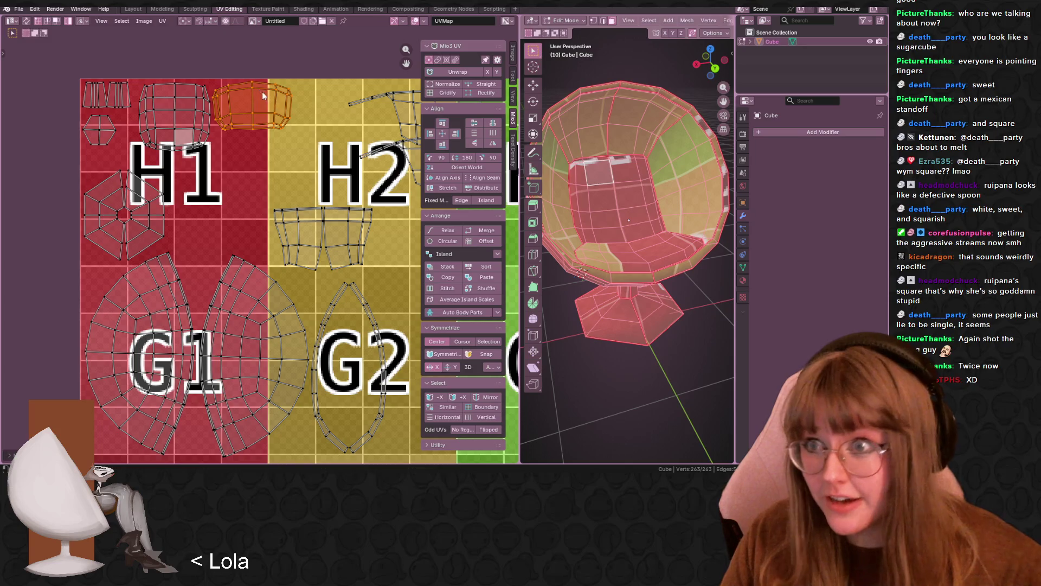
pyautogui.moveTo(345, 232)
pyautogui.mouseDown(button='middle')
pyautogui.moveTo(300, 206)
pyautogui.moveTo(222, 202)
pyautogui.moveTo(221, 222)
pyautogui.mouseUp(button='middle')
pyautogui.click(300, 206)
pyautogui.press('g')
pyautogui.click(199, 161)
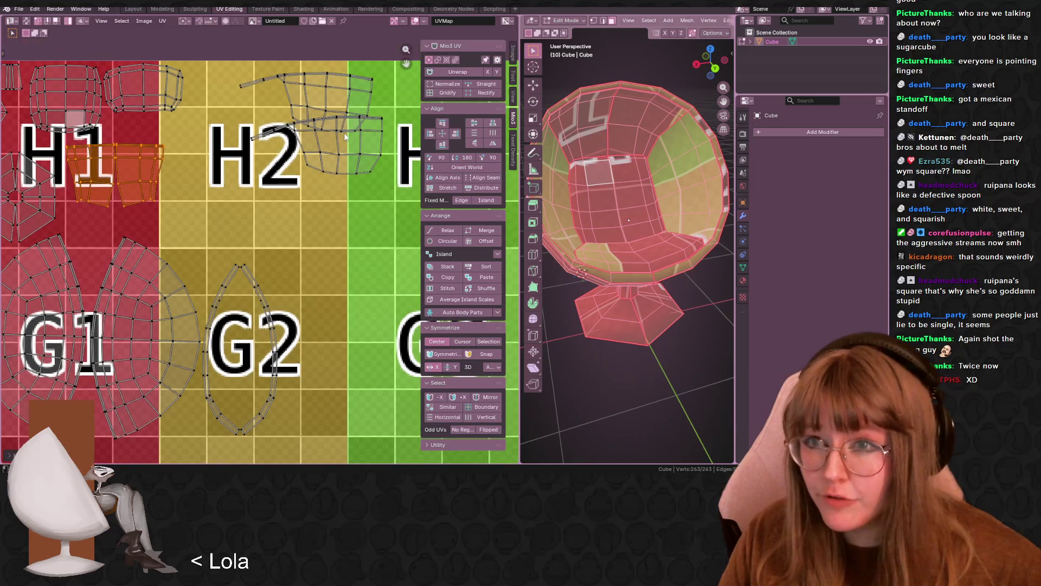
# - Rotate the upper island near H2 and shift it toward the H2 square
pyautogui.click(309, 103)
pyautogui.press('g')
pyautogui.press('r')
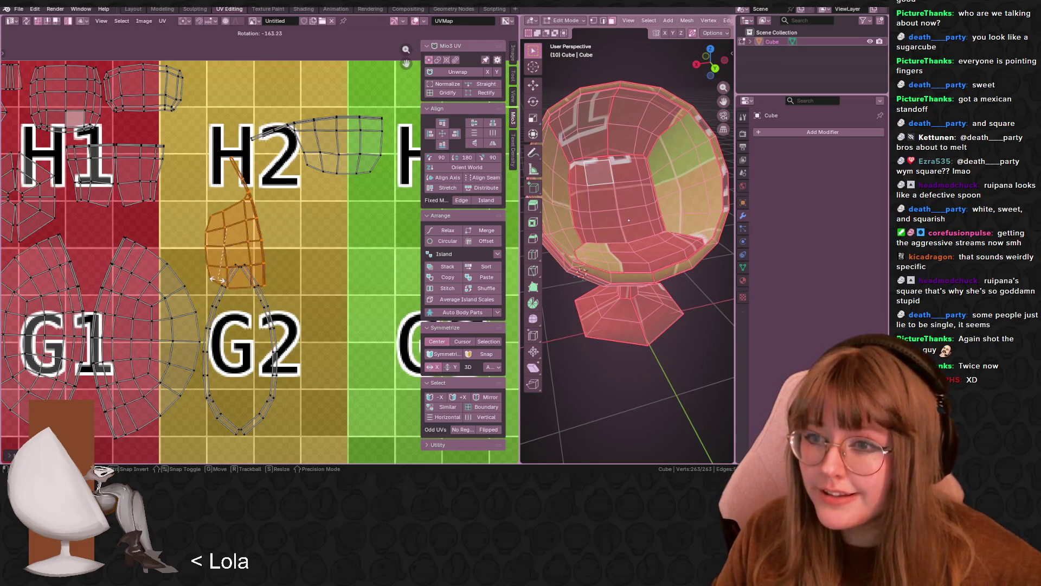
pyautogui.click(200, 285)
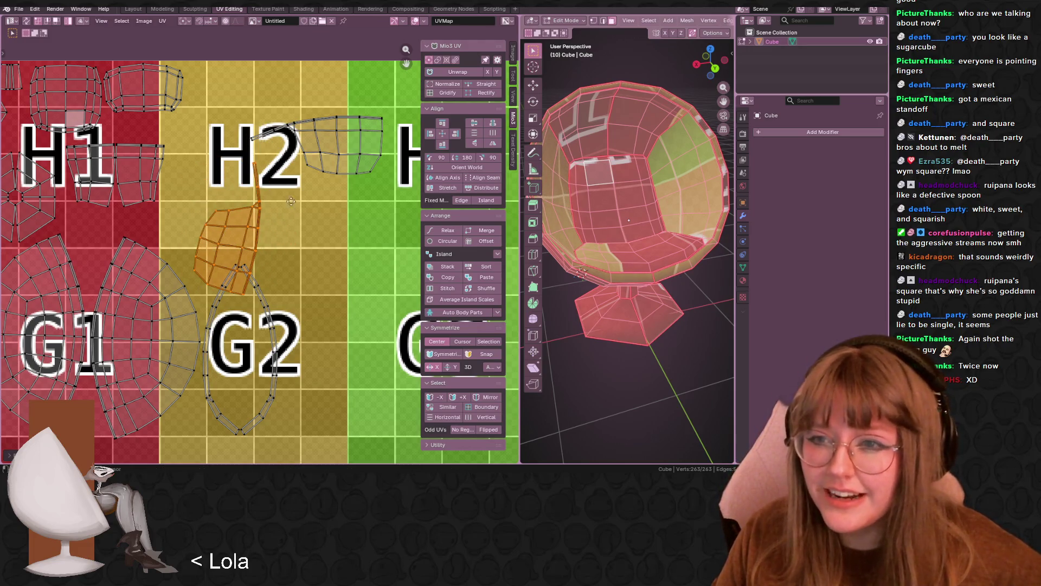
pyautogui.moveTo(264, 166); pyautogui.dragTo(303, 173, button='middle')
pyautogui.press('g')
pyautogui.click(275, 205)
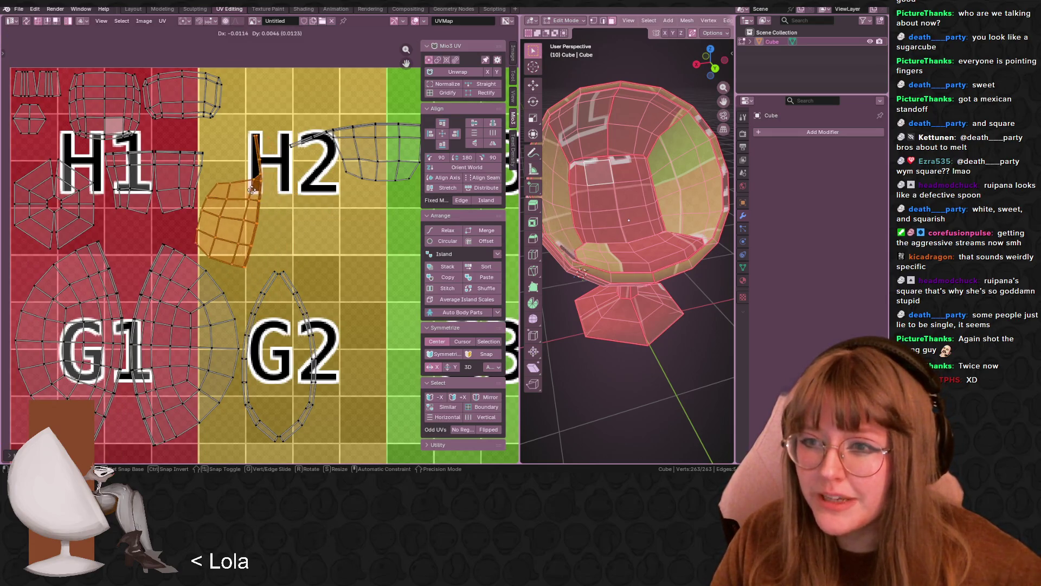
pyautogui.press('r')
pyautogui.press('g')
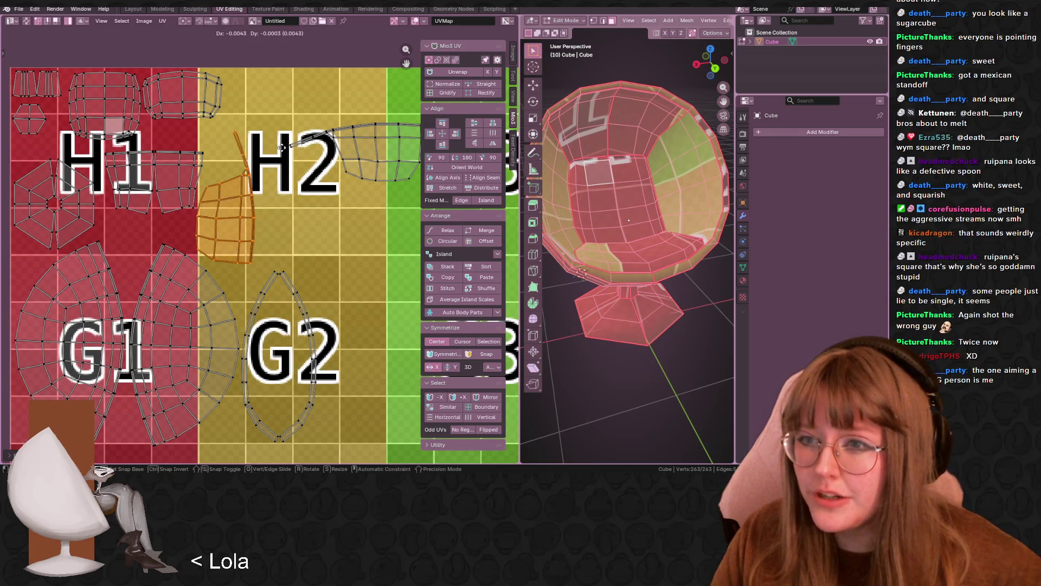
pyautogui.click(284, 150)
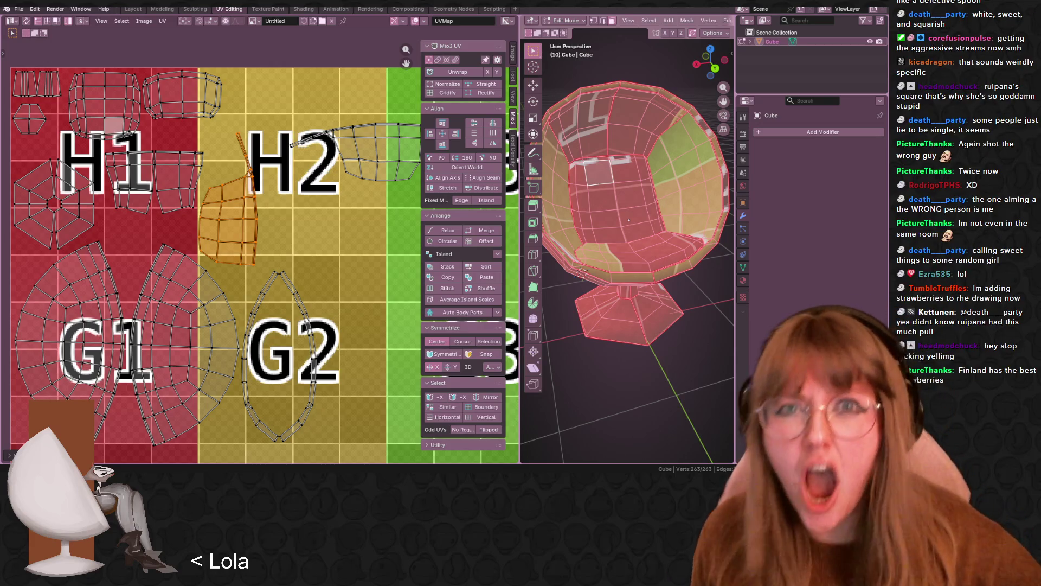
# - Rotate the right island near H2 and move it up-left into place
pyautogui.moveTo(309, 174)
pyautogui.mouseDown(button='middle')
pyautogui.moveTo(244, 127)
pyautogui.moveTo(257, 134)
pyautogui.mouseUp(button='middle')
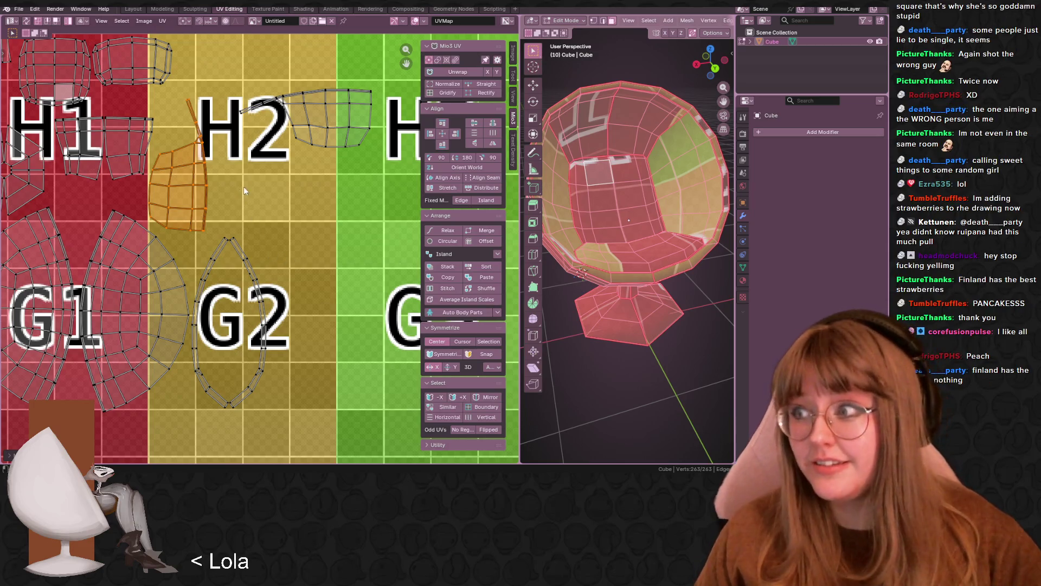
pyautogui.moveTo(341, 151); pyautogui.dragTo(334, 186, button='middle')
pyautogui.click(309, 154)
pyautogui.press('r')
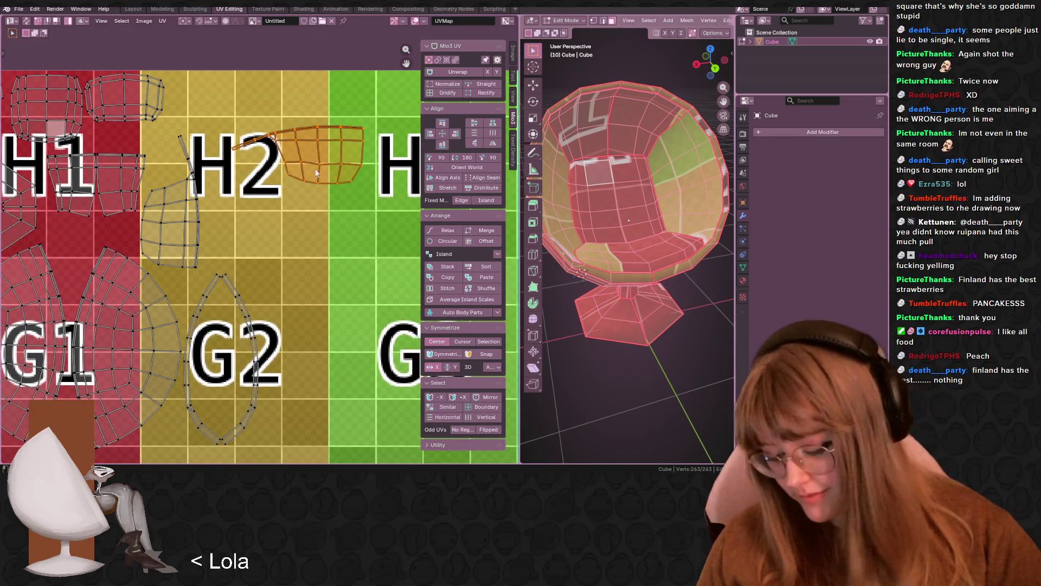
pyautogui.click(293, 100)
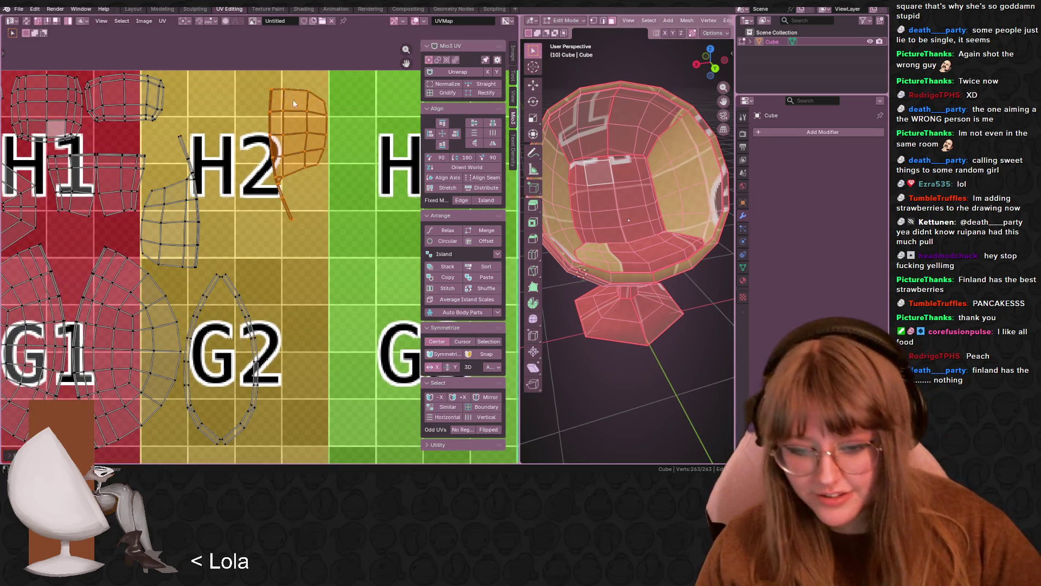
pyautogui.moveTo(293, 99); pyautogui.dragTo(294, 165, button='middle')
pyautogui.press('g')
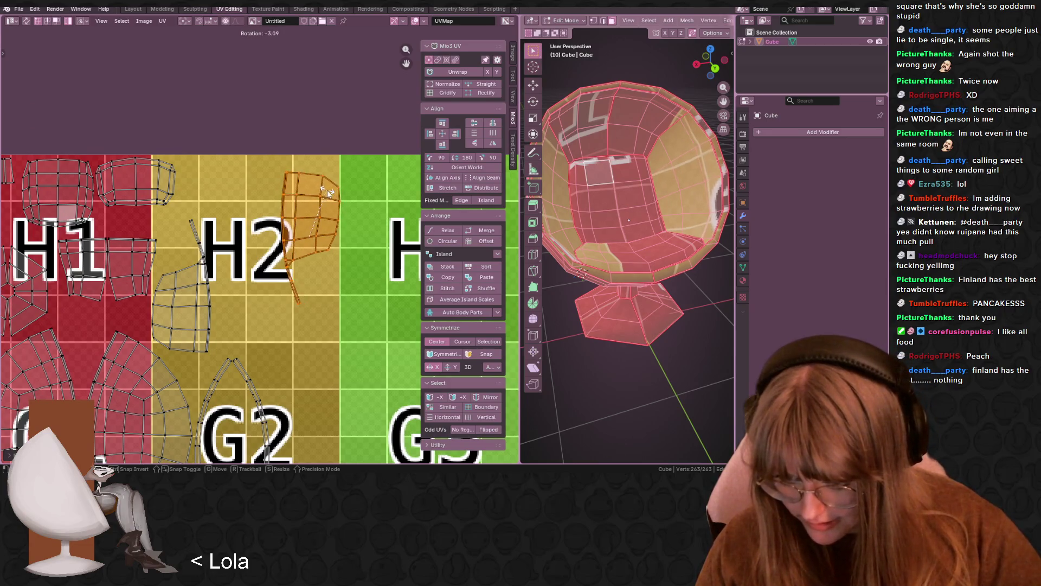
pyautogui.click(225, 190)
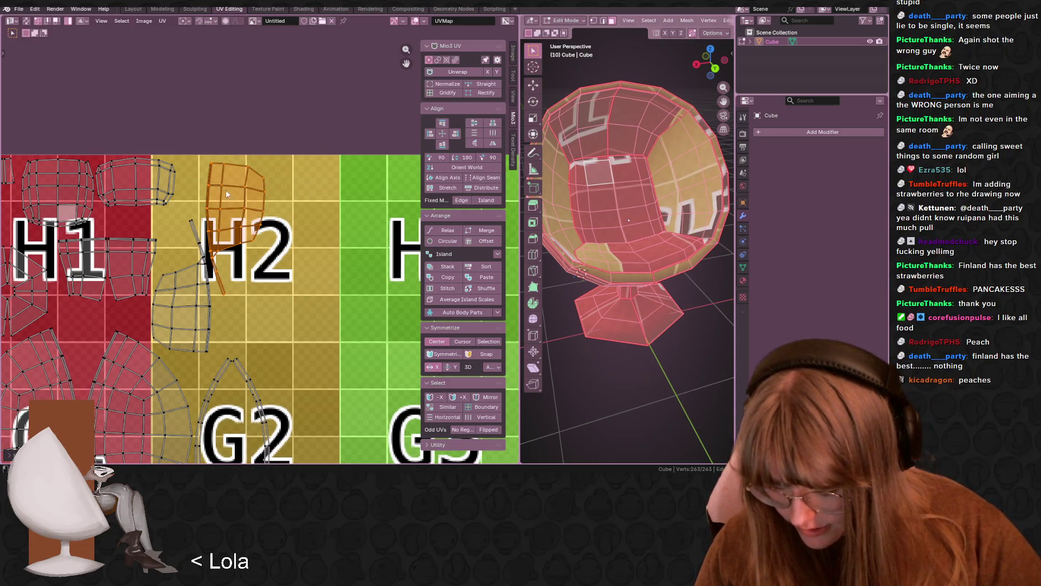
# - Turn the orange island upright over H2 with a series of clockwise rotations
pyautogui.moveTo(293, 240); pyautogui.dragTo(304, 211, button='middle')
pyautogui.scroll(2, 261, 149)
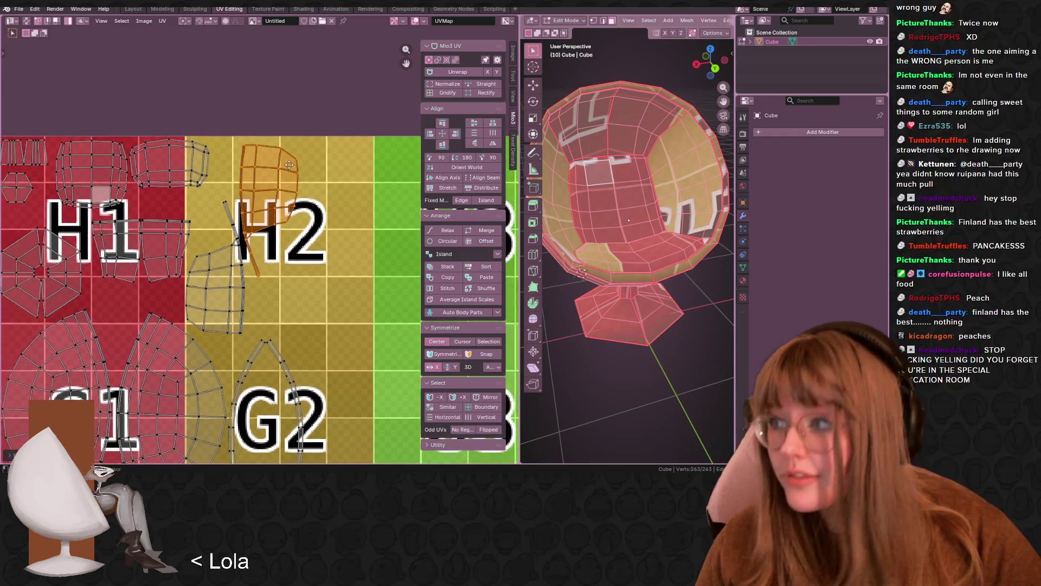
pyautogui.scroll(2, 286, 175)
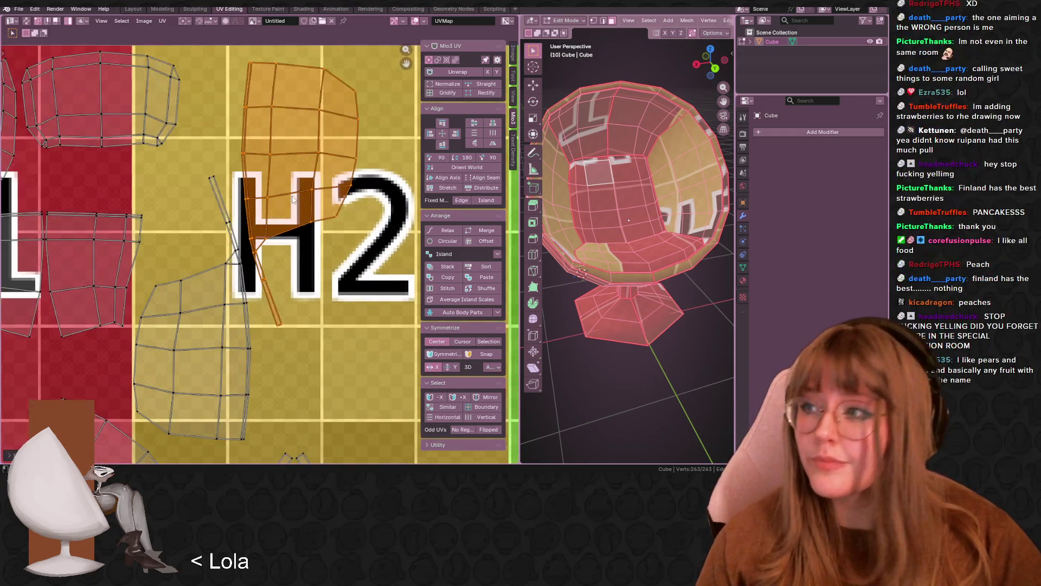
pyautogui.moveTo(308, 201); pyautogui.dragTo(344, 224, button='middle')
pyautogui.press('g')
pyautogui.press('r')
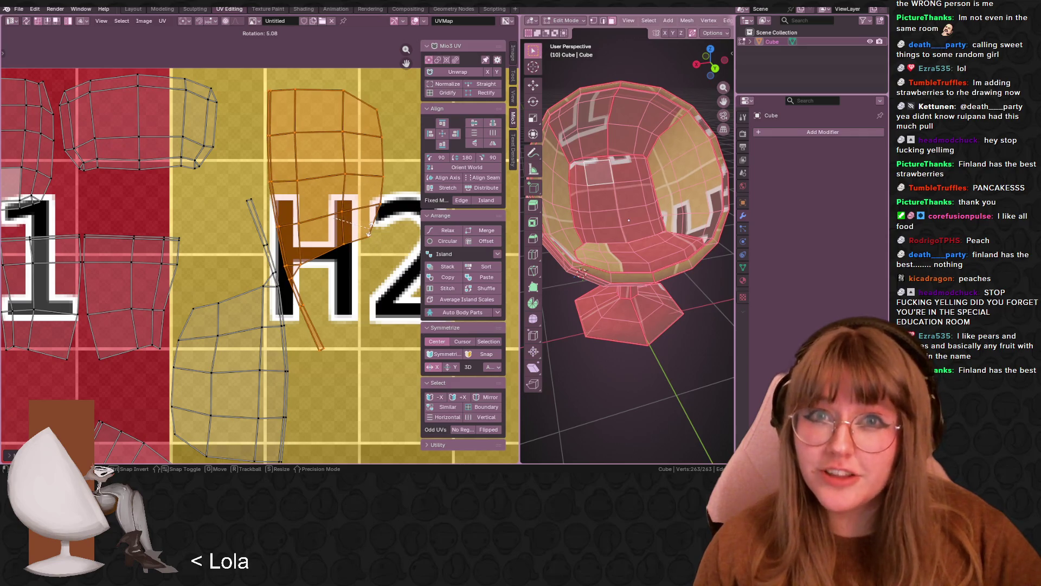
pyautogui.click(372, 232)
pyautogui.moveTo(373, 232); pyautogui.dragTo(373, 219, button='middle')
pyautogui.press('r')
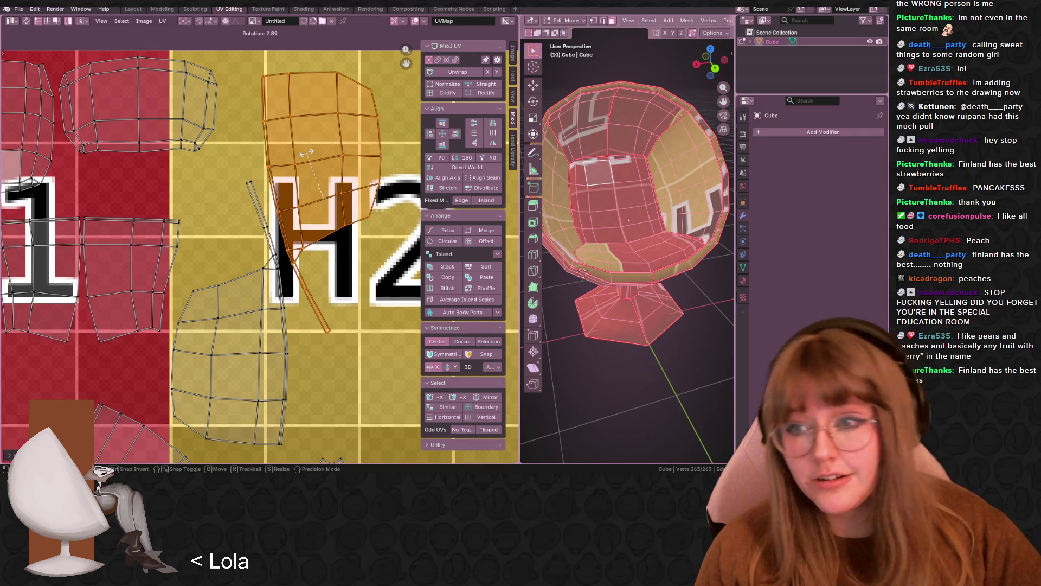
pyautogui.click(318, 155)
pyautogui.press('r')
pyautogui.click(331, 168)
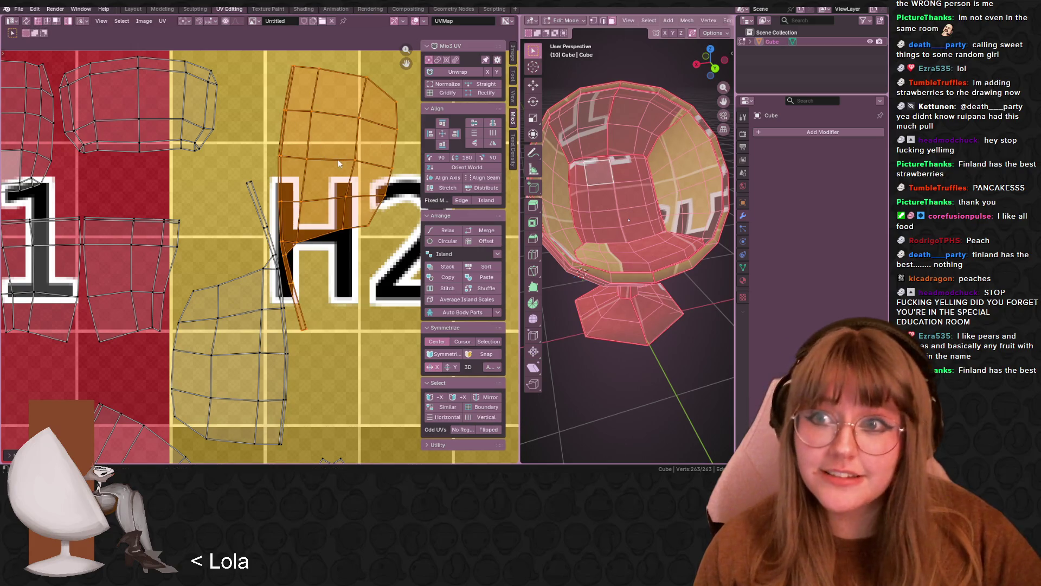
pyautogui.press('r')
pyautogui.click(346, 185)
# - Frame the H to E rows so all islands show, then toggle Edit Mode off and on
pyautogui.scroll(-3, 346, 185)
pyautogui.moveTo(301, 217)
pyautogui.mouseDown(button='middle')
pyautogui.moveTo(252, 217)
pyautogui.moveTo(252, 166)
pyautogui.mouseUp(button='middle')
pyautogui.moveTo(79, 122); pyautogui.dragTo(122, 98, button='middle')
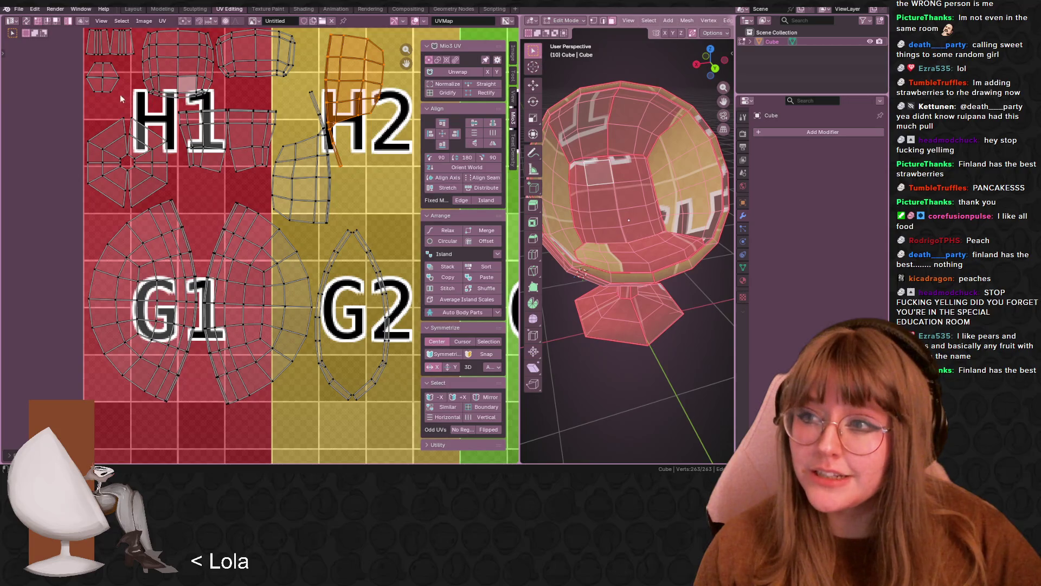
pyautogui.scroll(-3, 340, 281)
pyautogui.moveTo(340, 282); pyautogui.dragTo(295, 238, button='middle')
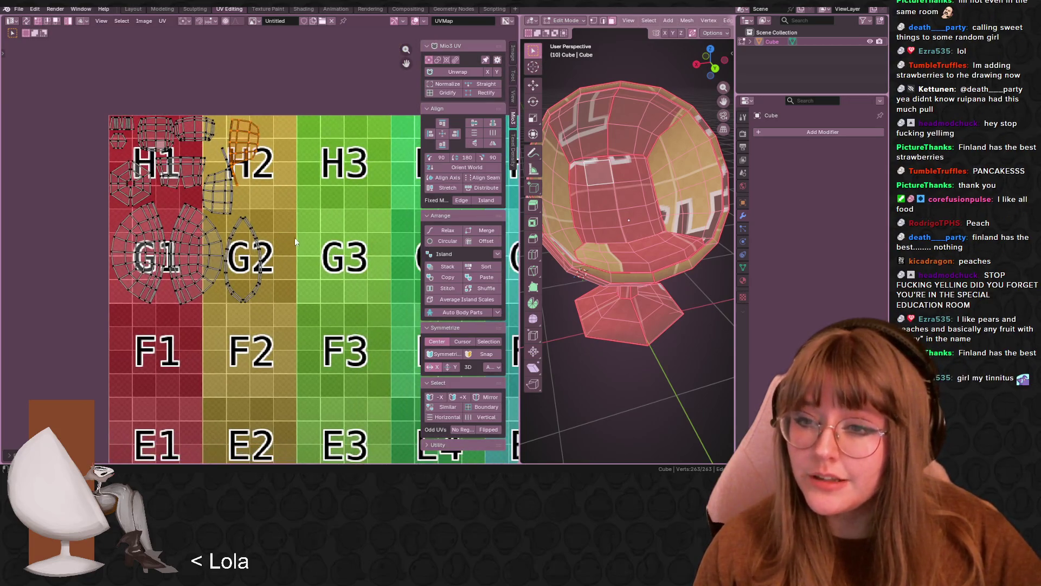
pyautogui.press('Tab')
pyautogui.press('Tab')
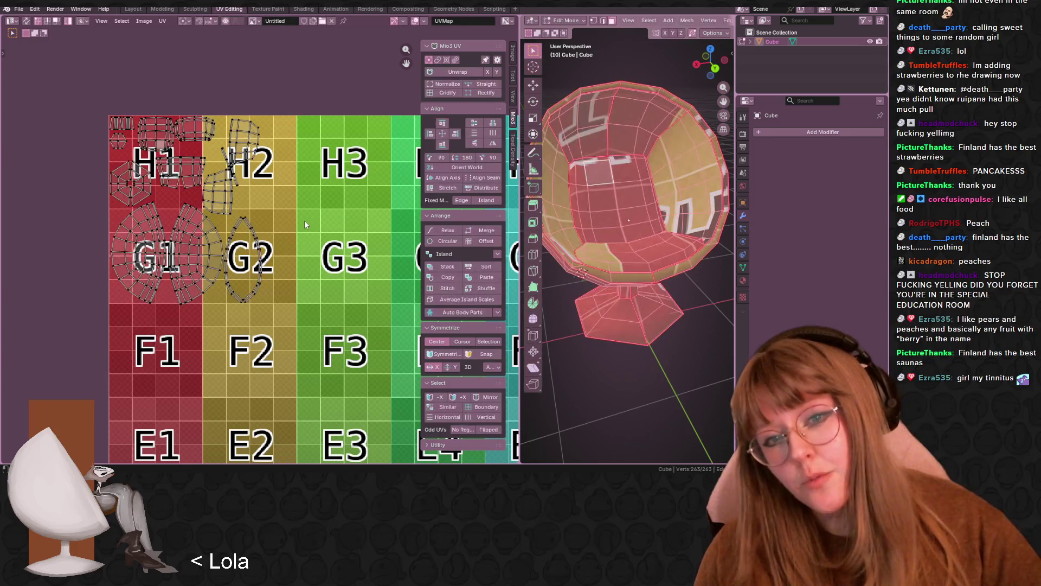
pyautogui.press('Tab')
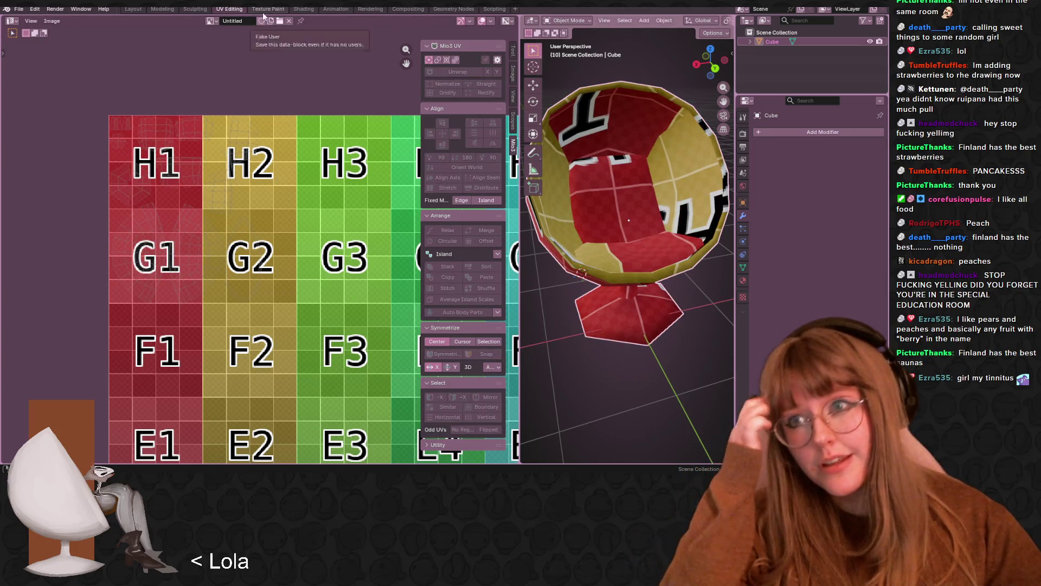
# - In the Texture Paint workspace, set the image editor to Paint mode
pyautogui.click(268, 9)
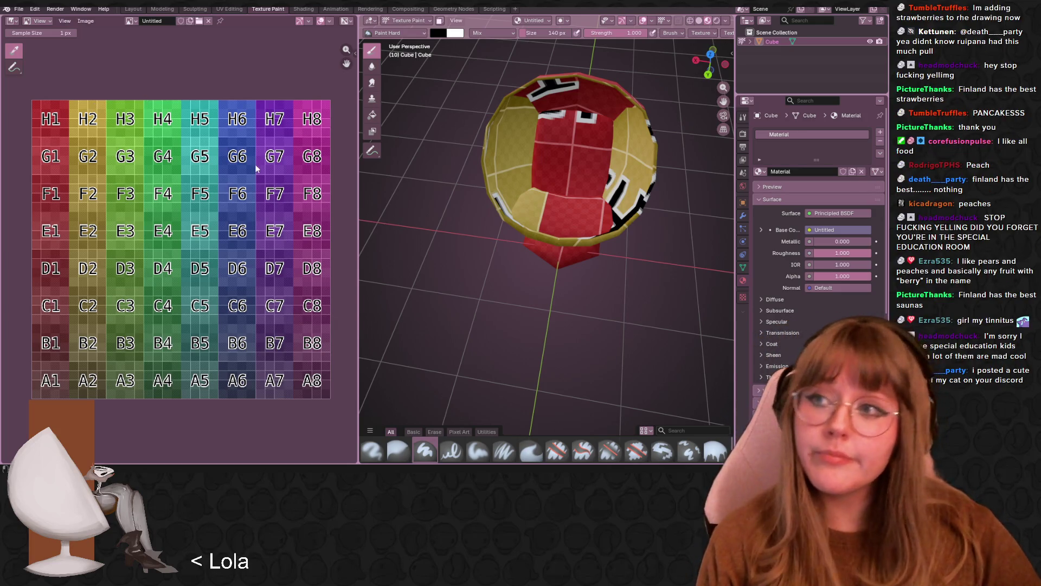
pyautogui.click(36, 21)
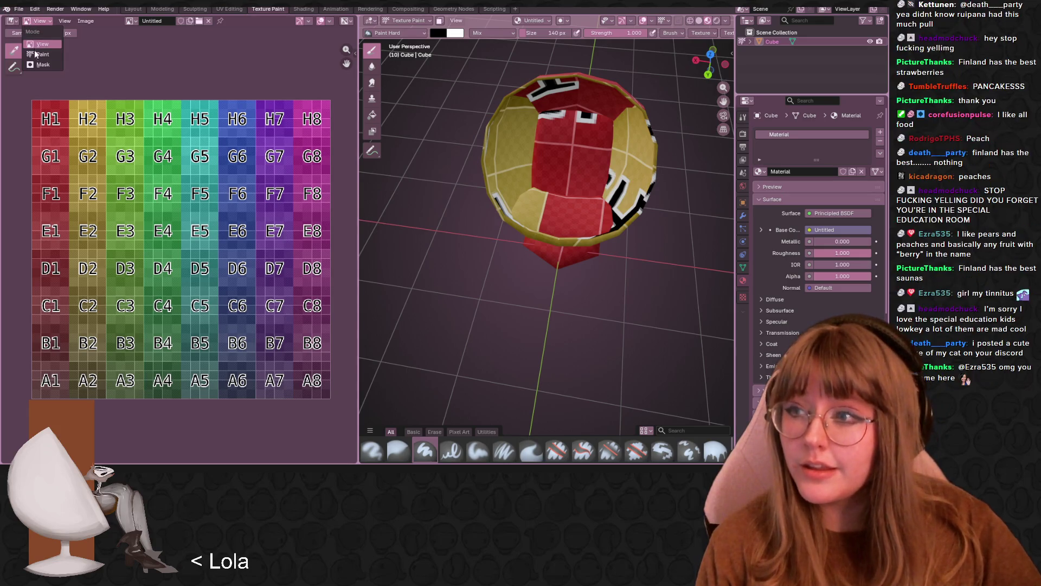
pyautogui.click(41, 54)
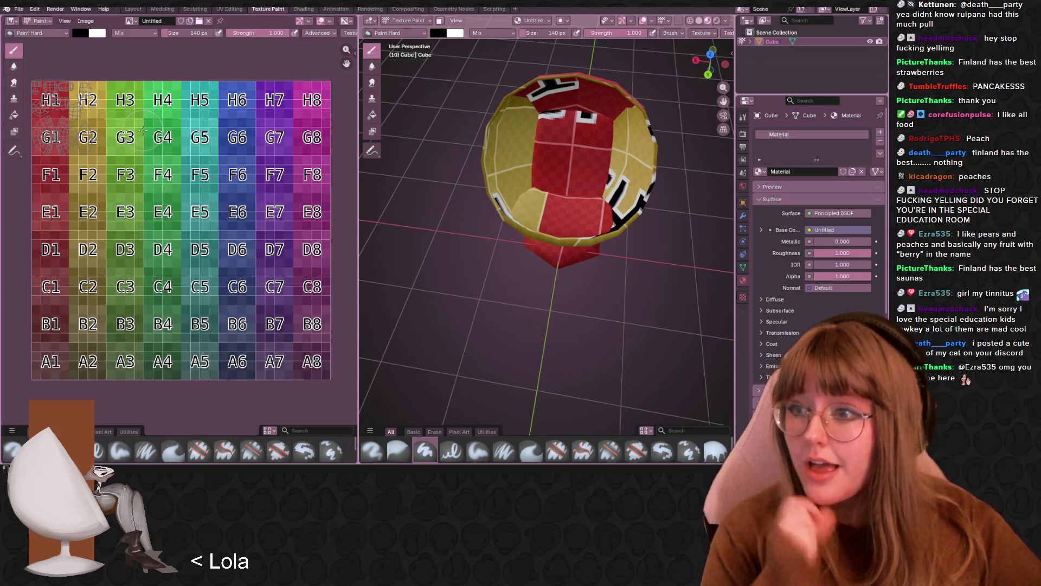
pyautogui.moveTo(125, 161)
pyautogui.mouseDown(button='middle')
pyautogui.moveTo(181, 169)
pyautogui.moveTo(183, 178)
pyautogui.mouseUp(button='middle')
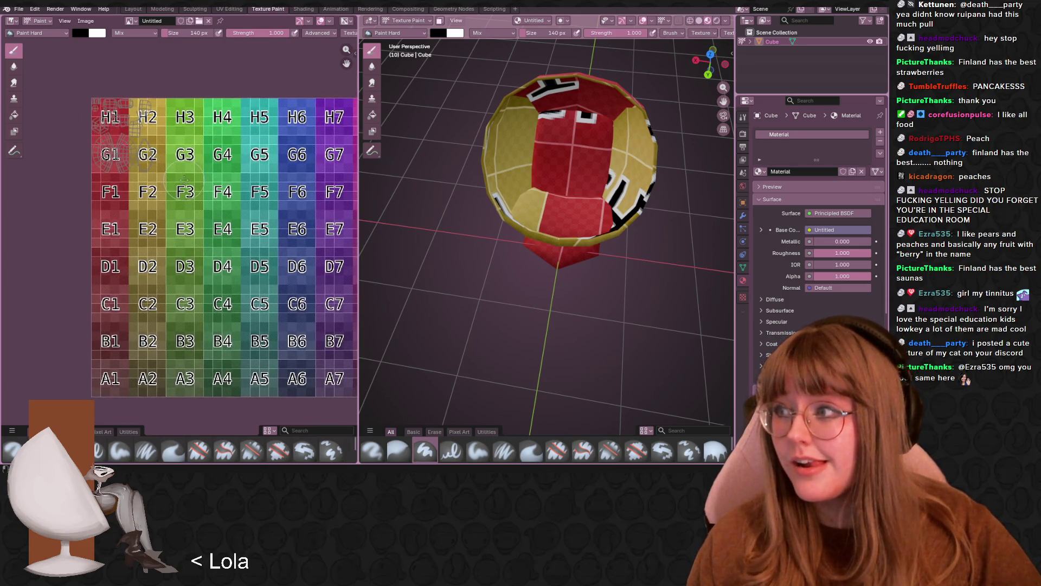
pyautogui.scroll(1, 184, 179)
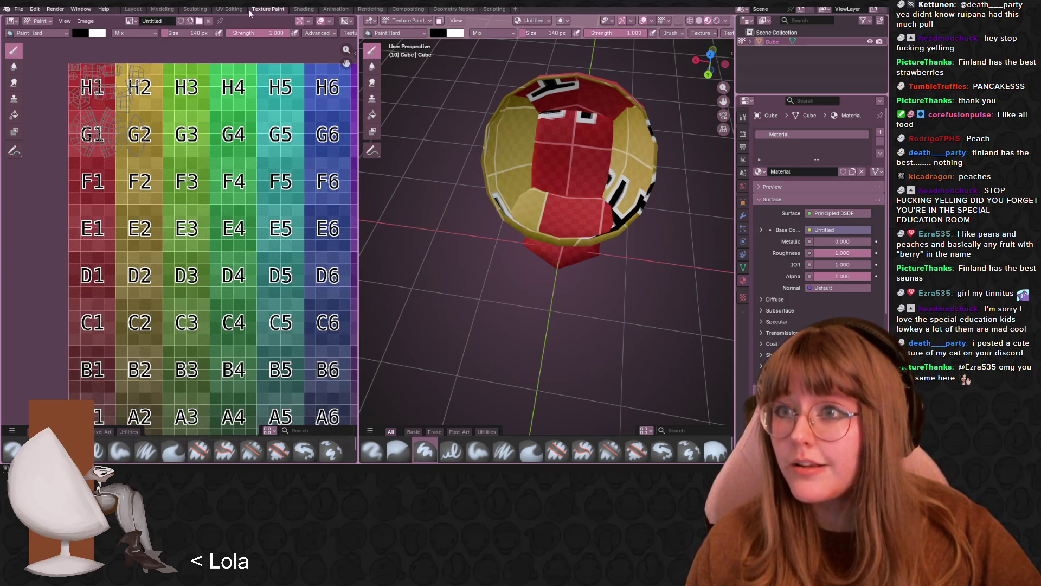
# - Back in UV Editing, view the grid-textured chair in Object Mode from a new angle
pyautogui.click(230, 9)
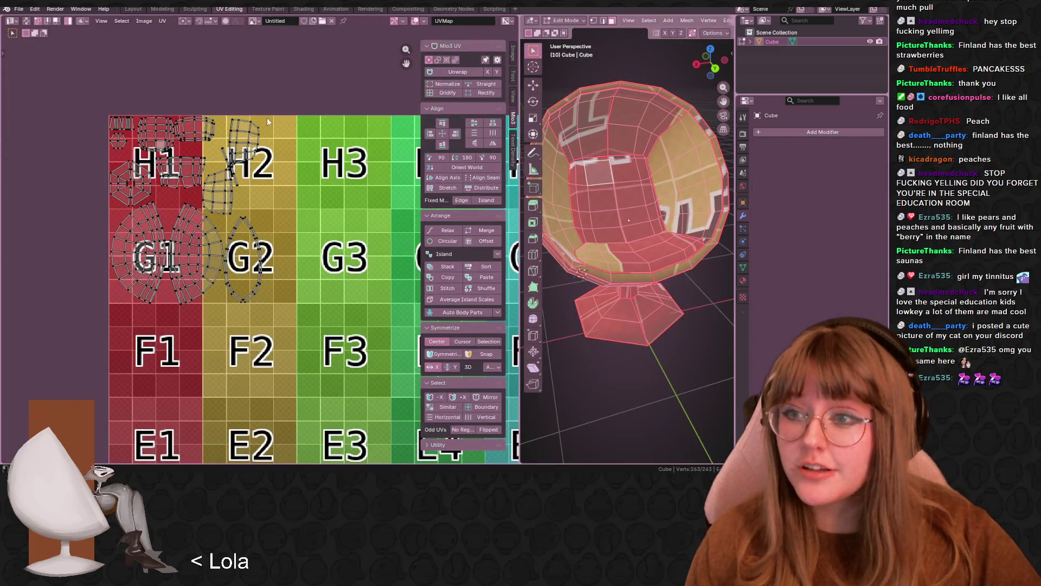
pyautogui.press('Tab')
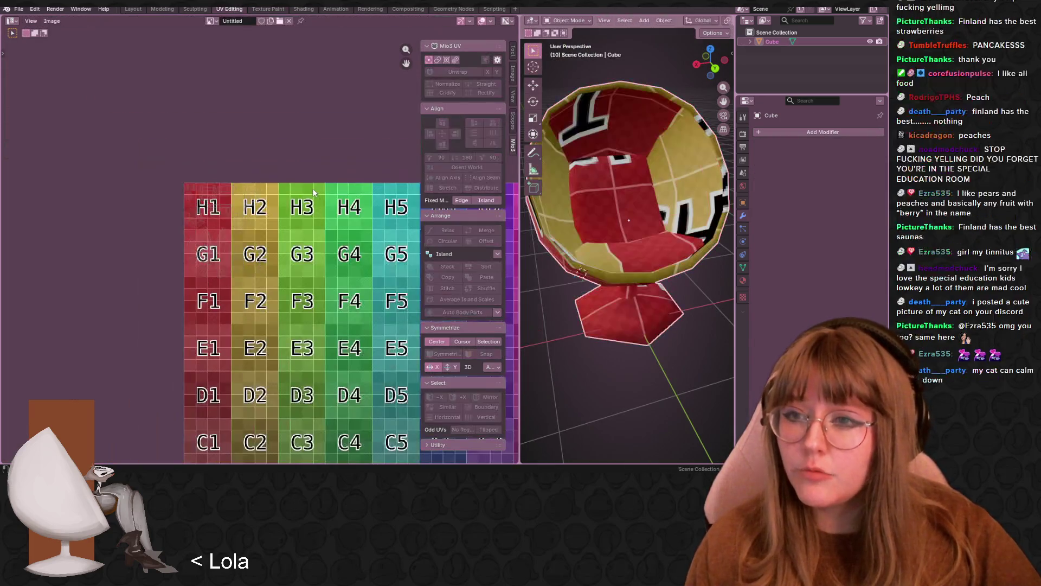
pyautogui.scroll(4, 313, 192)
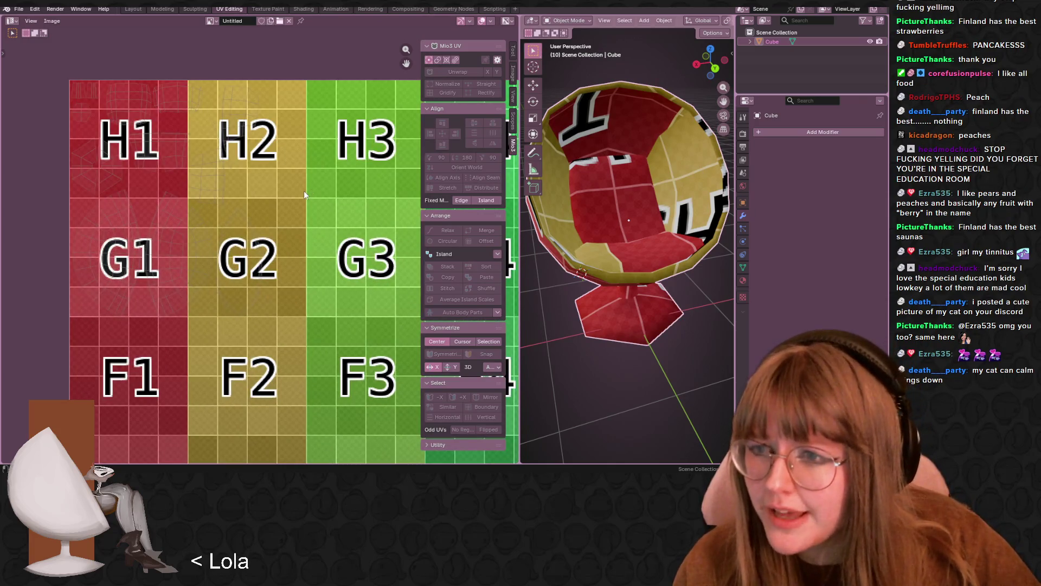
pyautogui.moveTo(209, 161); pyautogui.dragTo(255, 248, button='middle')
pyautogui.scroll(2, 255, 248)
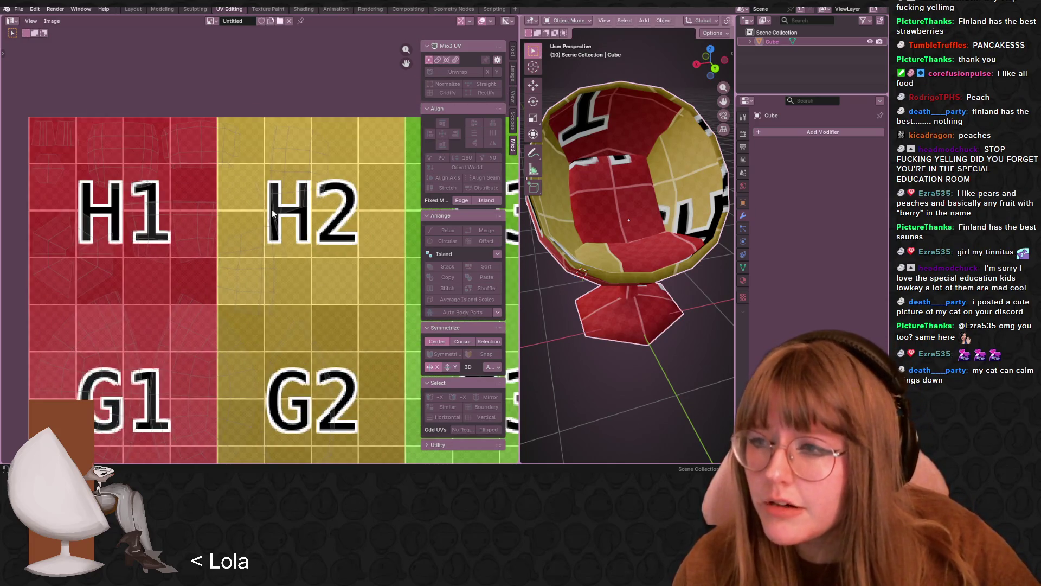
pyautogui.moveTo(624, 244)
pyautogui.mouseDown(button='middle')
pyautogui.moveTo(666, 267)
pyautogui.moveTo(630, 245)
pyautogui.mouseUp(button='middle')
pyautogui.scroll(-1, 261, 250)
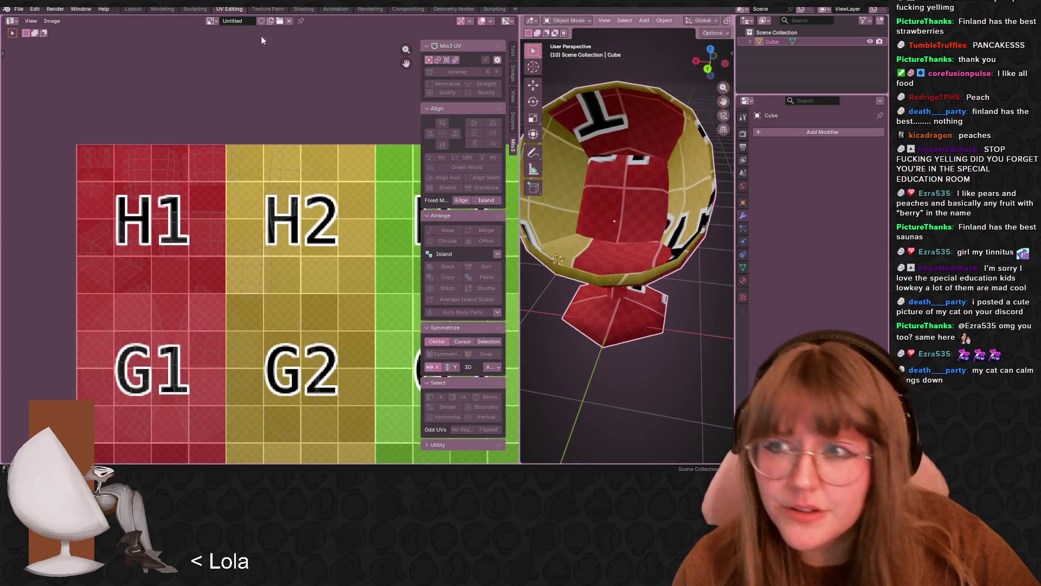
pyautogui.click(268, 9)
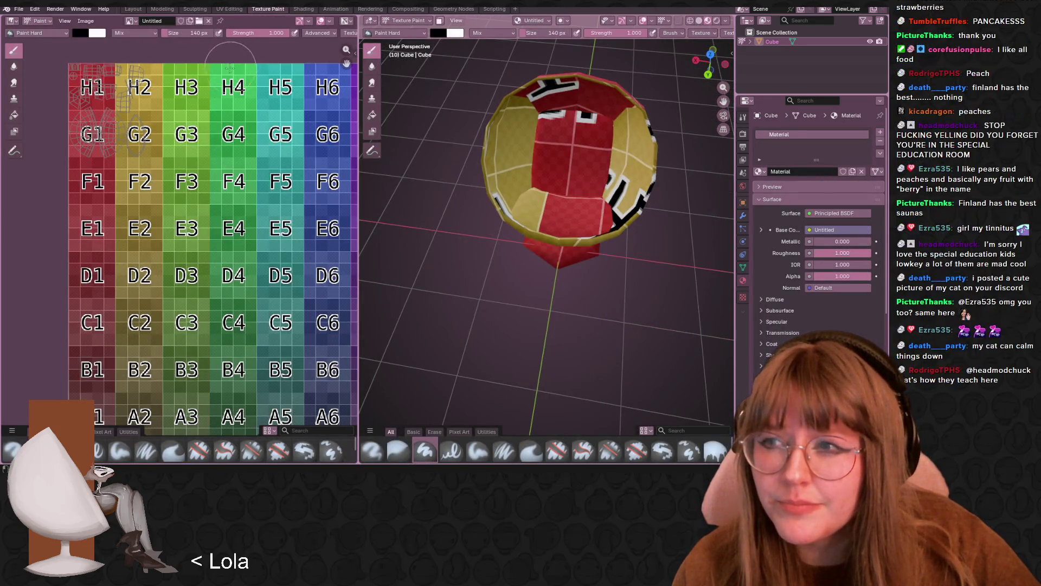
pyautogui.click(229, 9)
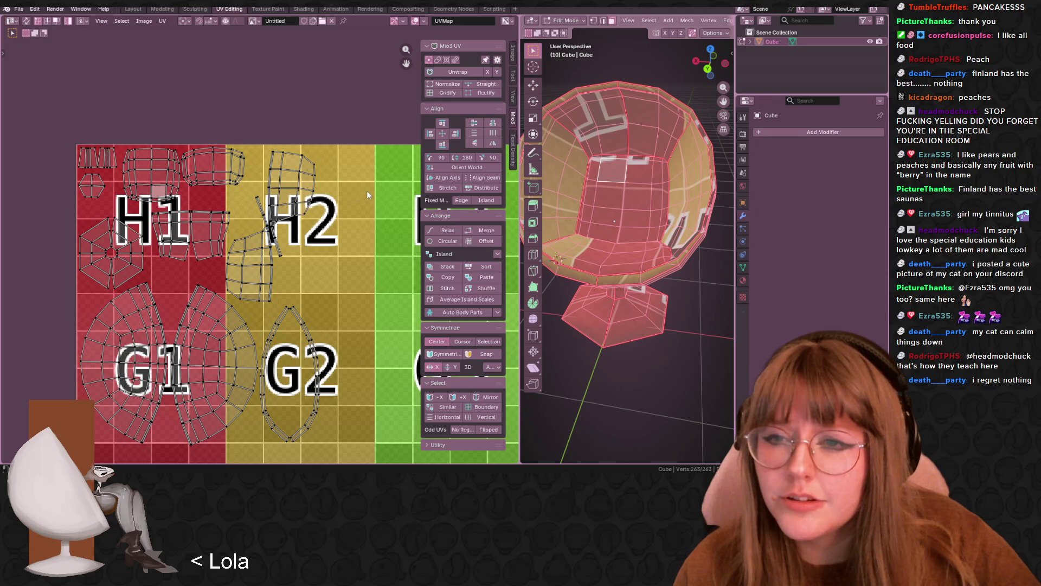
# - Open the Image menu, then bring the Chrome window with the sleeping-cat photo onto the screen
pyautogui.click(153, 22)
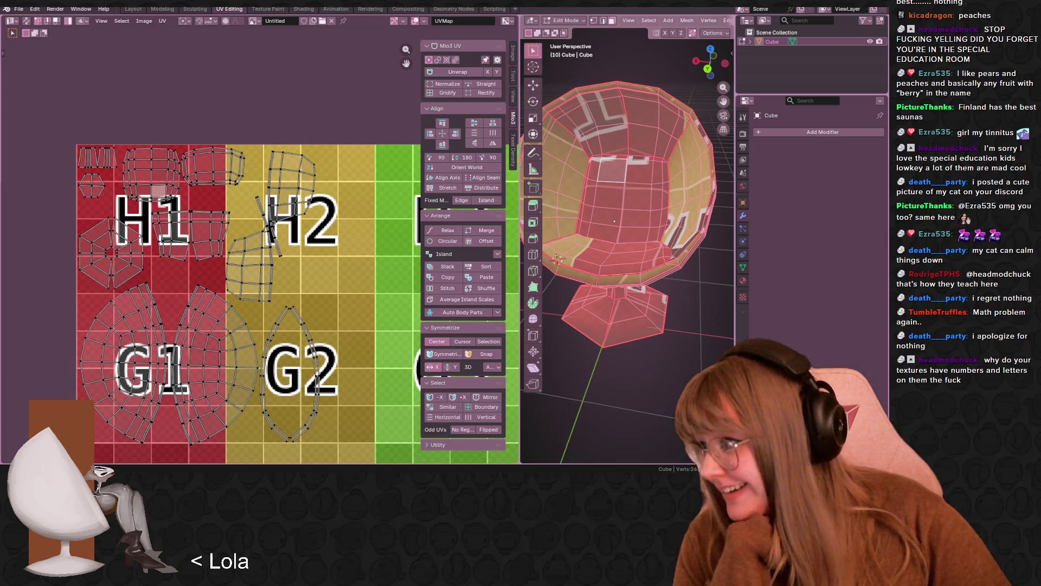
pyautogui.moveTo(624, 580)
pyautogui.mouseDown()
pyautogui.moveTo(534, 266)
pyautogui.moveTo(402, 5)
pyautogui.moveTo(413, 0)
pyautogui.mouseUp()
pyautogui.scroll(-2, 506, 154)
pyautogui.scroll(-2, 508, 158)
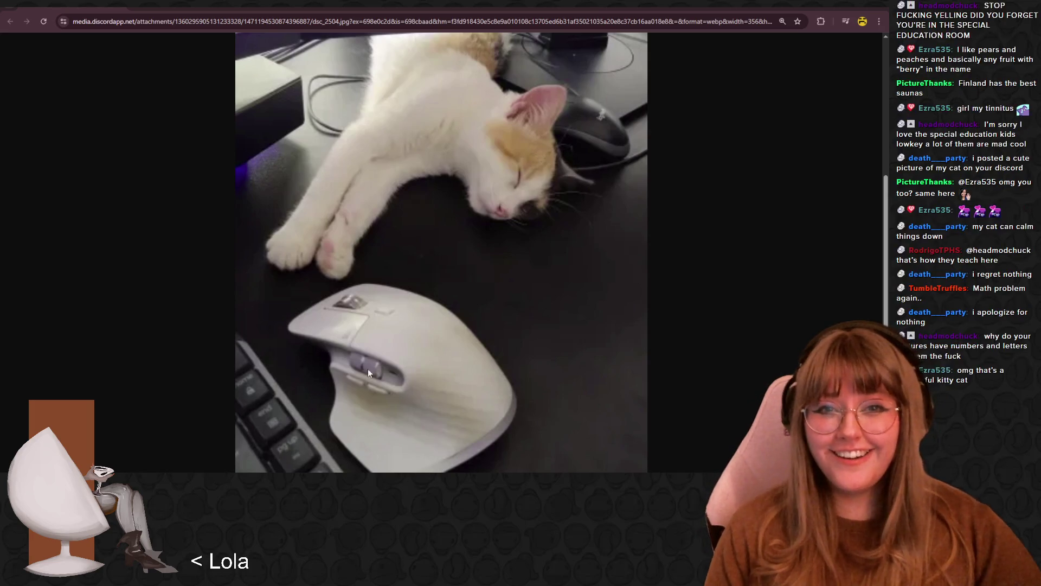
# - Scroll through the cat photo in Chrome, then put the browser window away
pyautogui.scroll(2, 567, 201)
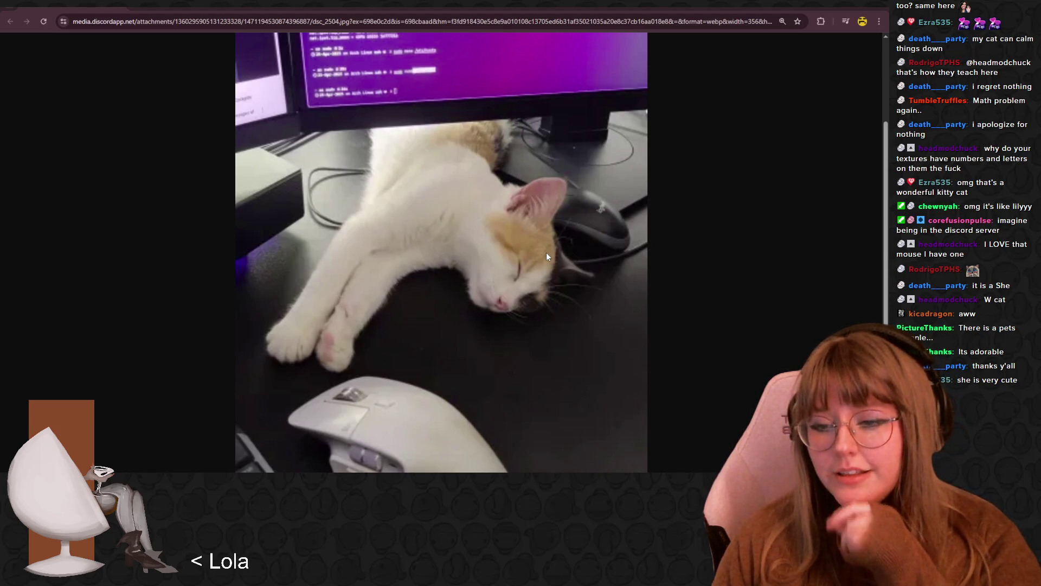
pyautogui.scroll(-3, 511, 283)
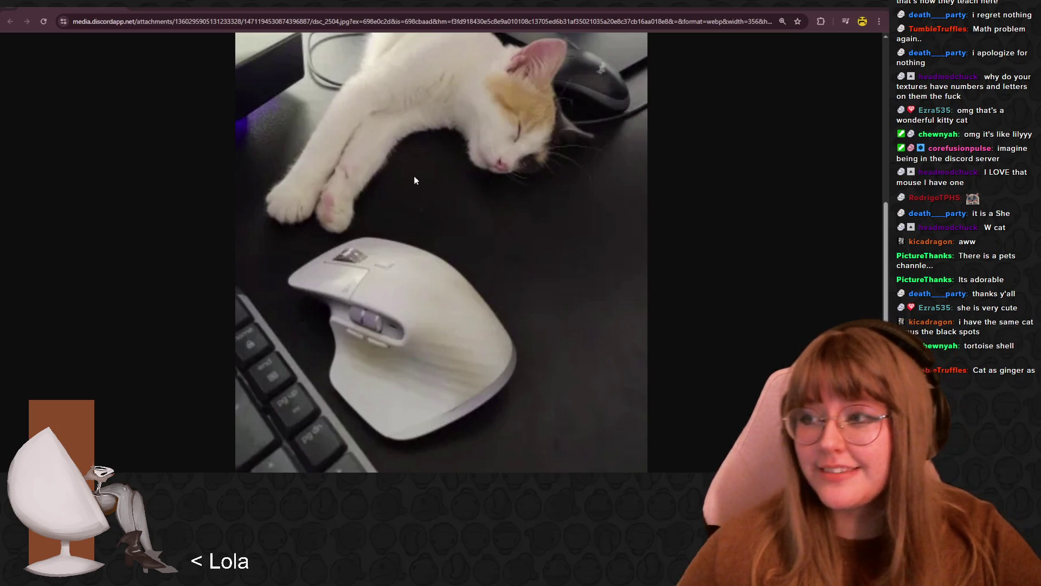
pyautogui.scroll(3, 460, 230)
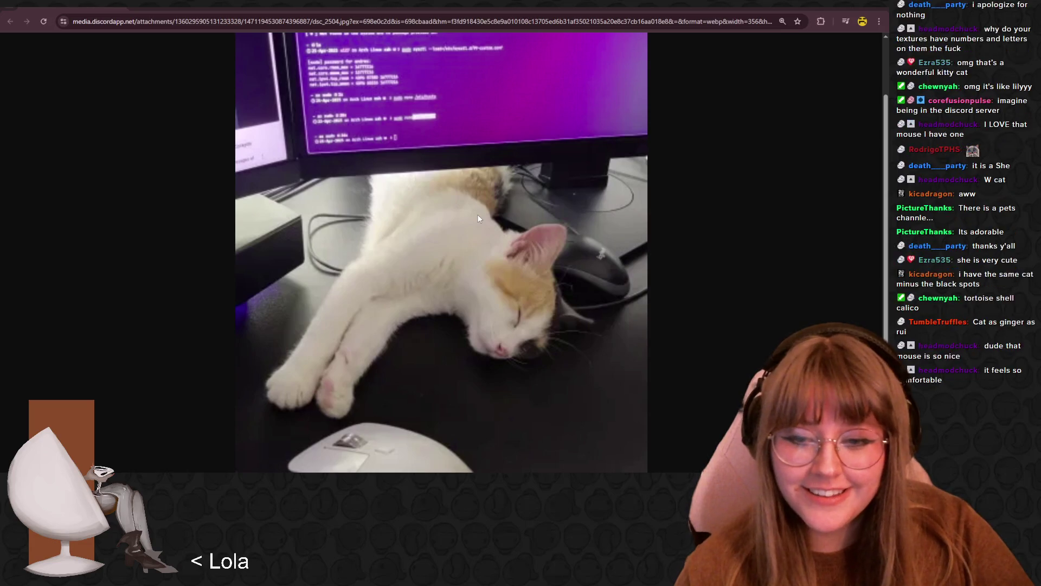
pyautogui.scroll(-1, 477, 217)
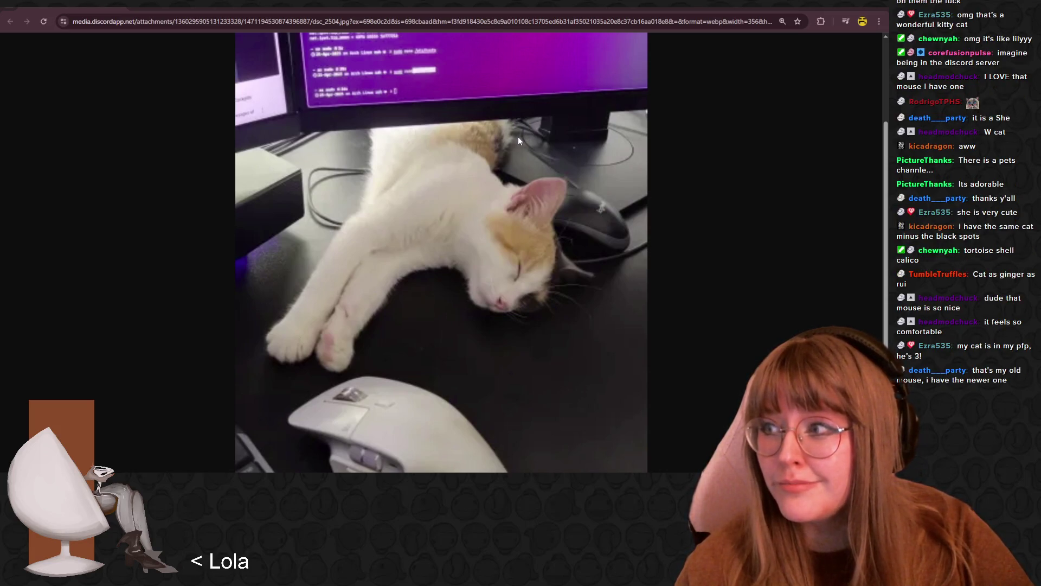
pyautogui.click(878, 9)
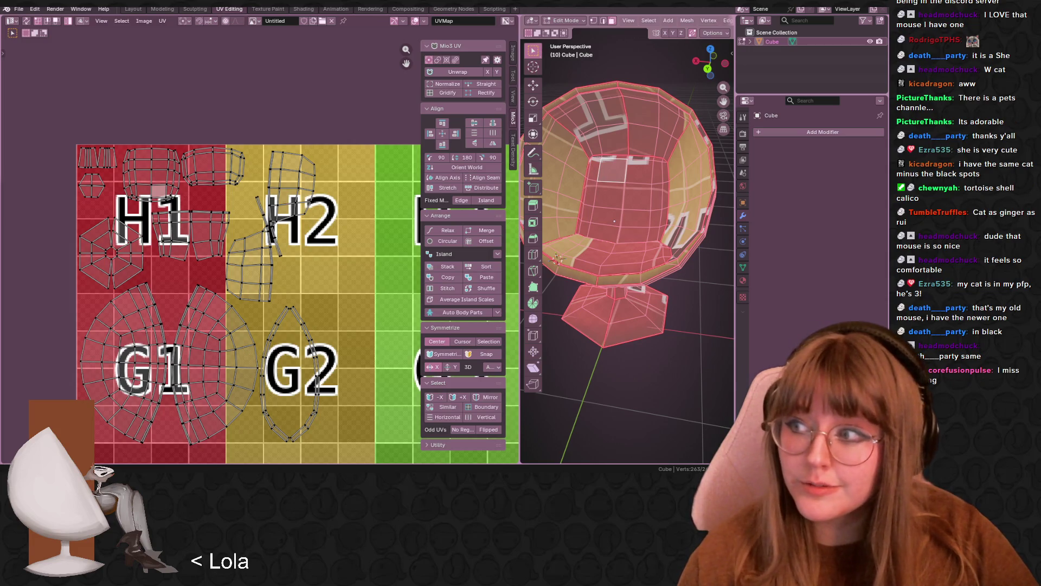
# - Zoom out and pan the UV view to reveal H3 and the F row, then open Windows search
pyautogui.moveTo(258, 474)
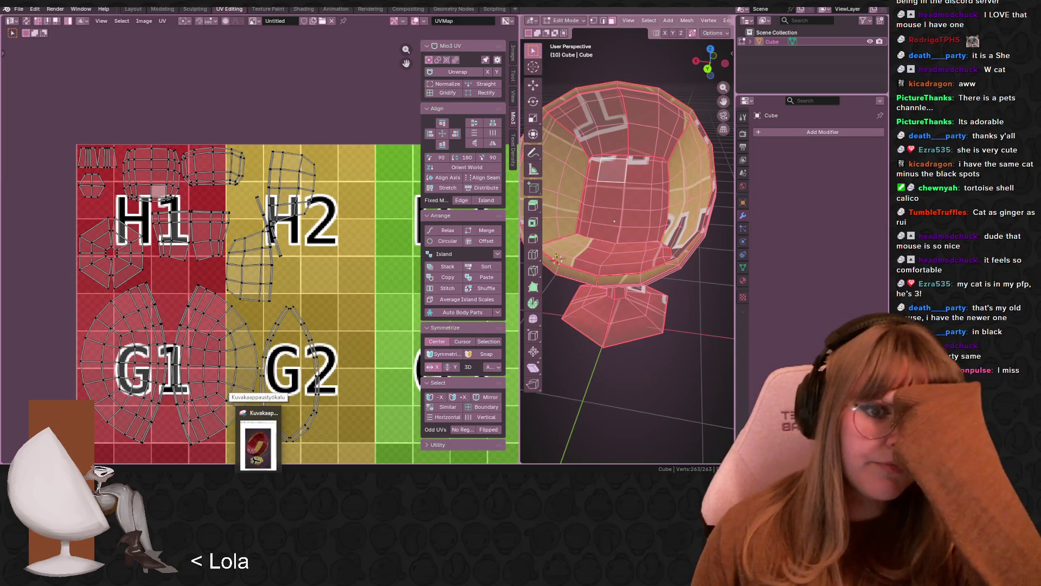
pyautogui.scroll(-1, 314, 312)
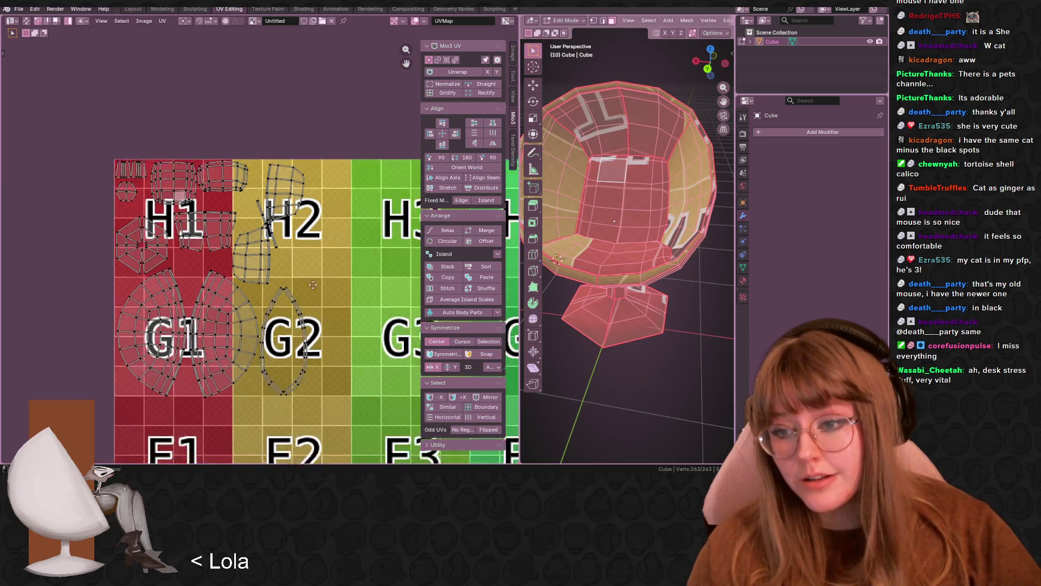
pyautogui.moveTo(193, 241); pyautogui.dragTo(166, 155, button='middle')
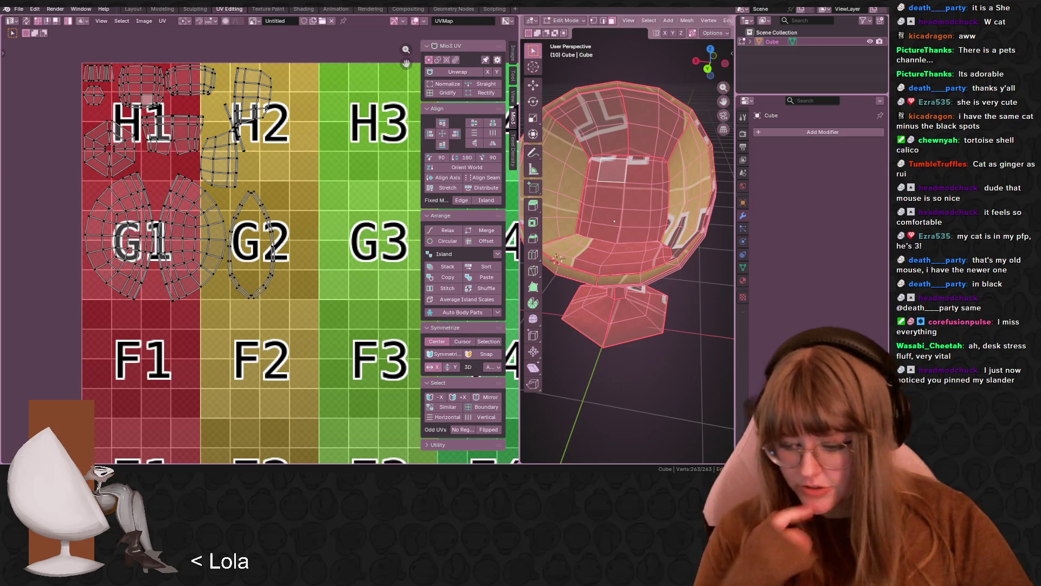
pyautogui.press('super+s')
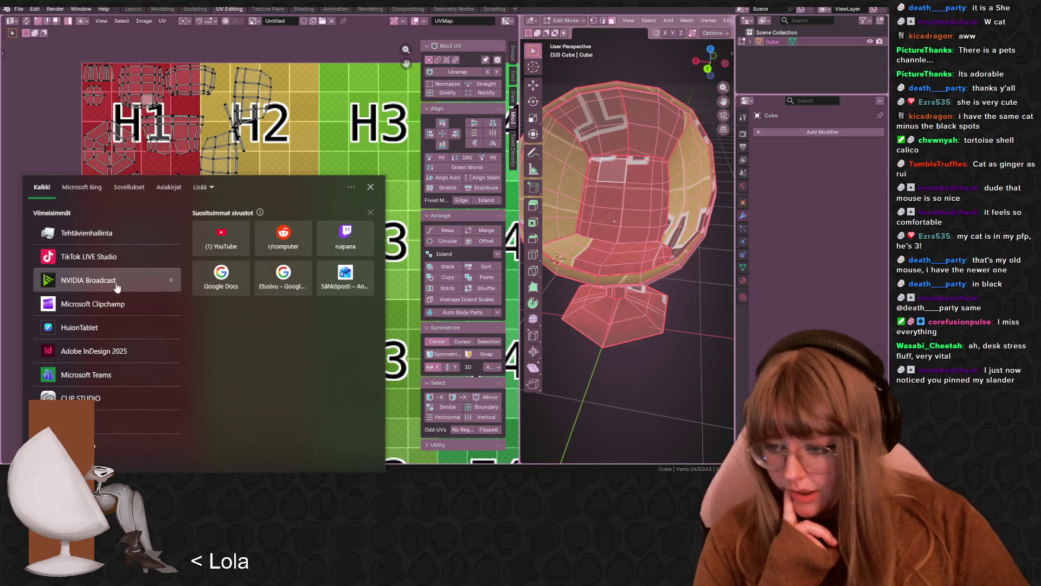
# - Search for 'aseprite' and launch Aseprite from the results
pyautogui.write('aseprite')
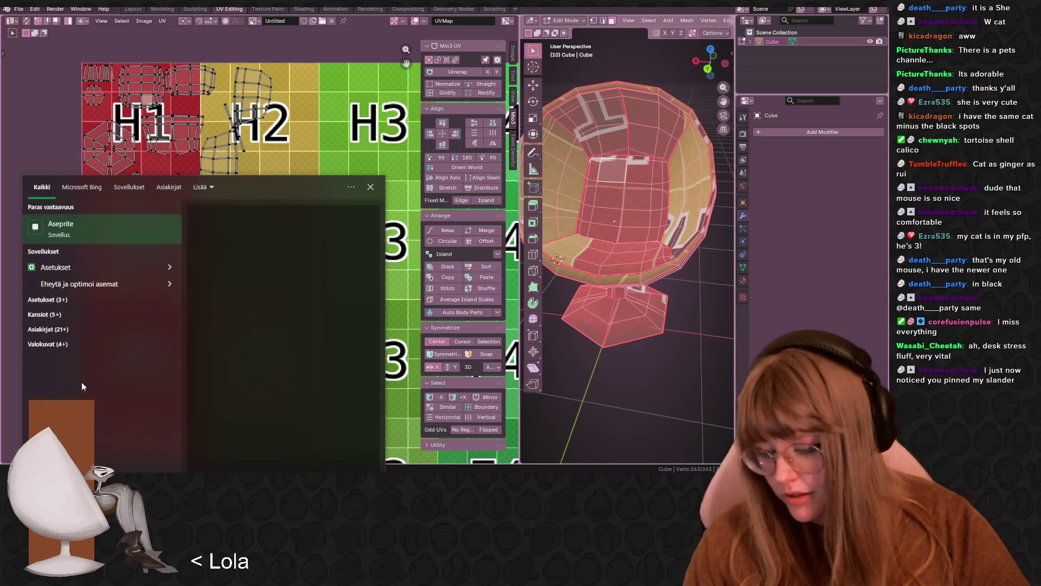
pyautogui.click(100, 236)
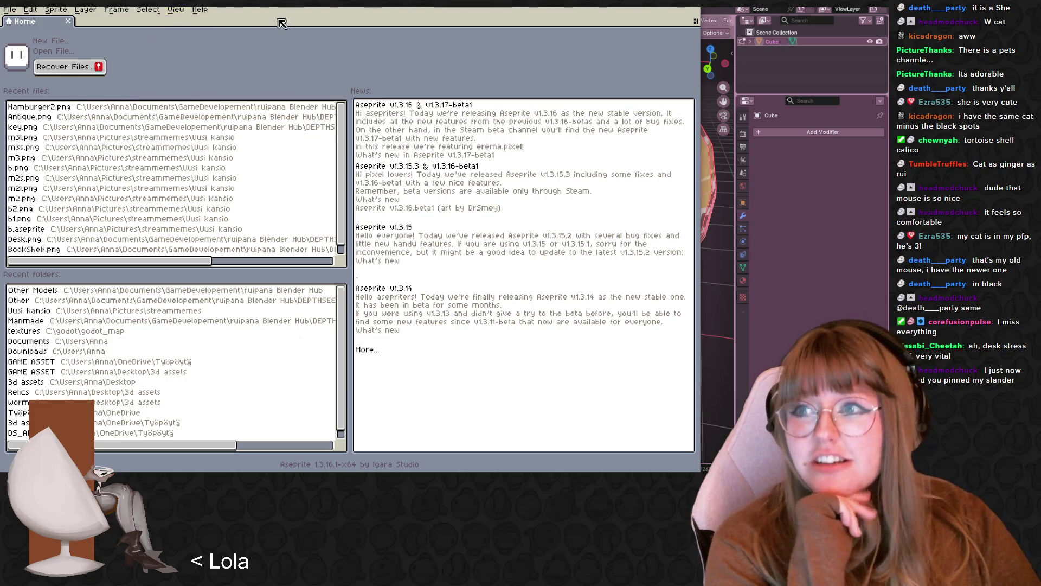
# - Reposition the Aseprite window, browse its Open Recent list, then switch back to Blender
pyautogui.moveTo(295, 3); pyautogui.dragTo(496, 1)
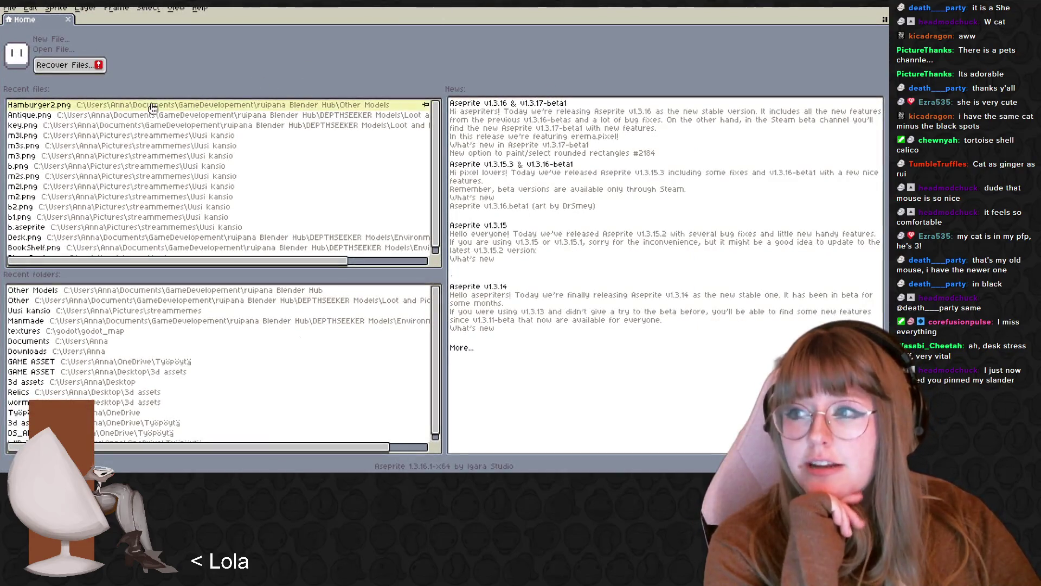
pyautogui.click(16, 11)
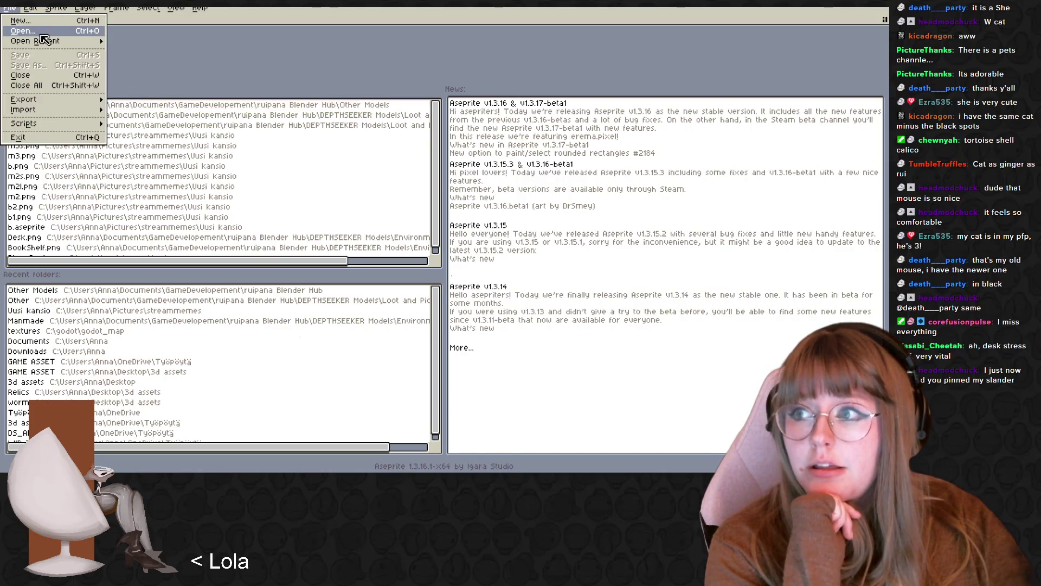
pyautogui.moveTo(54, 41)
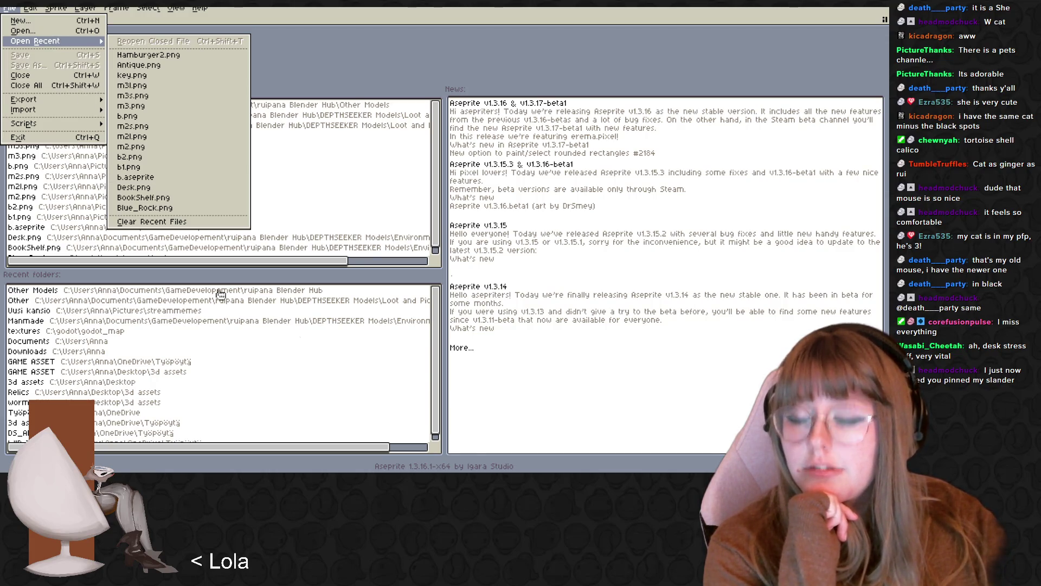
pyautogui.hotkey('alt', 'Tab')
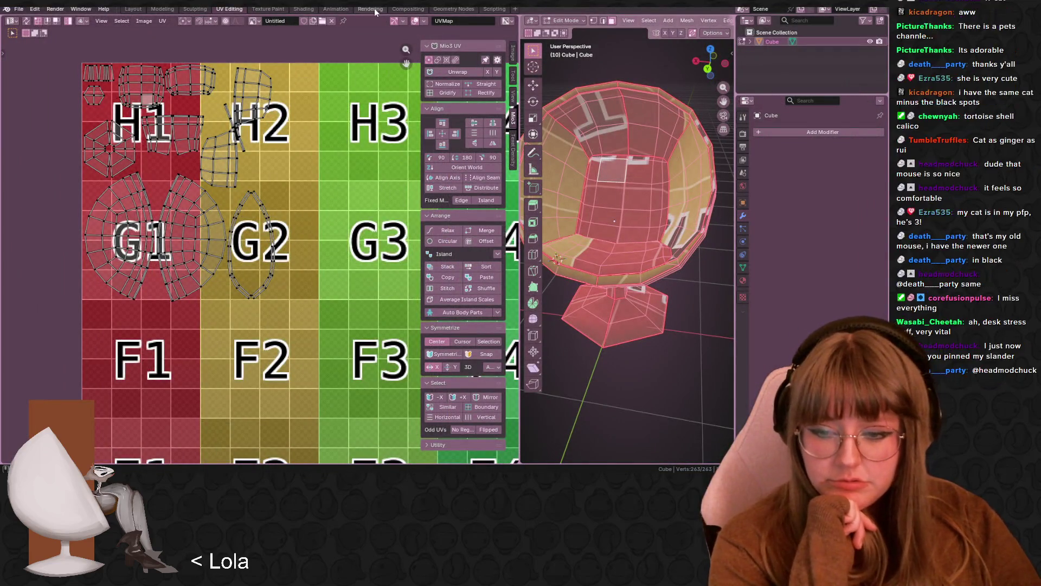
# - In Shading, replace the Image Texture's image with a new 248 × 248 px Color Grid image, Untitled.001
pyautogui.click(304, 9)
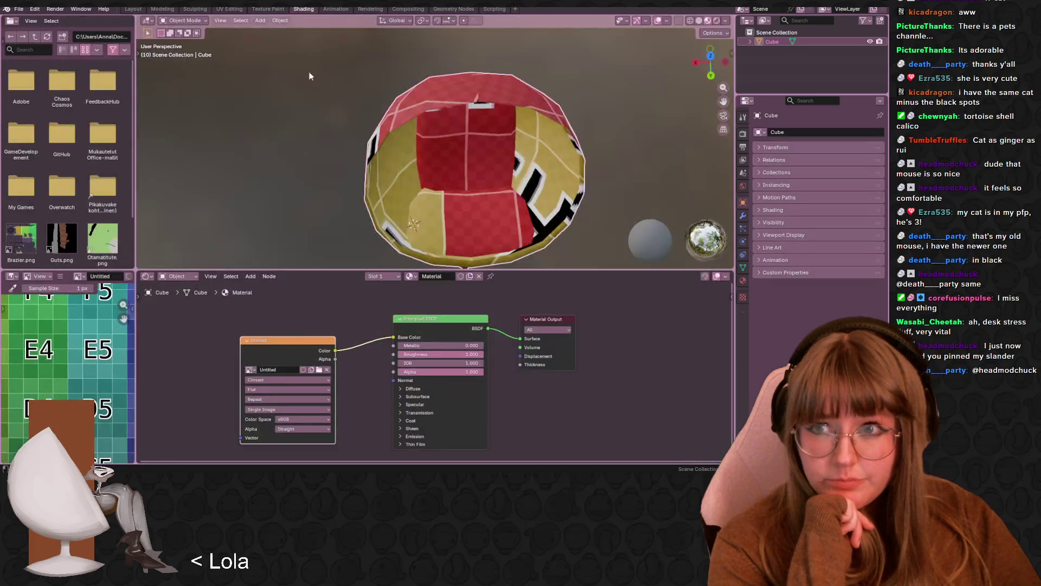
pyautogui.click(327, 370)
pyautogui.click(255, 370)
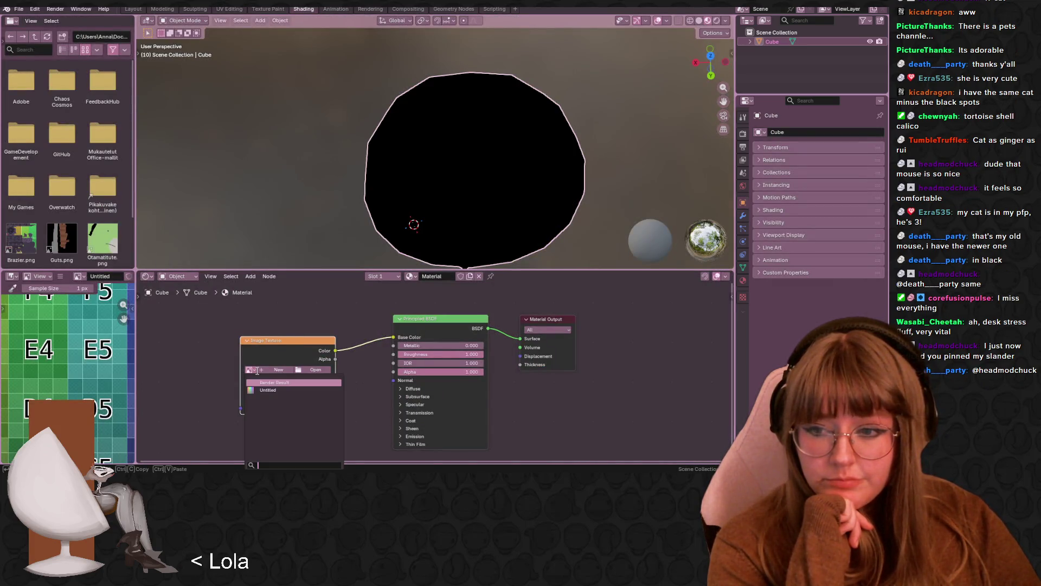
pyautogui.click(276, 369)
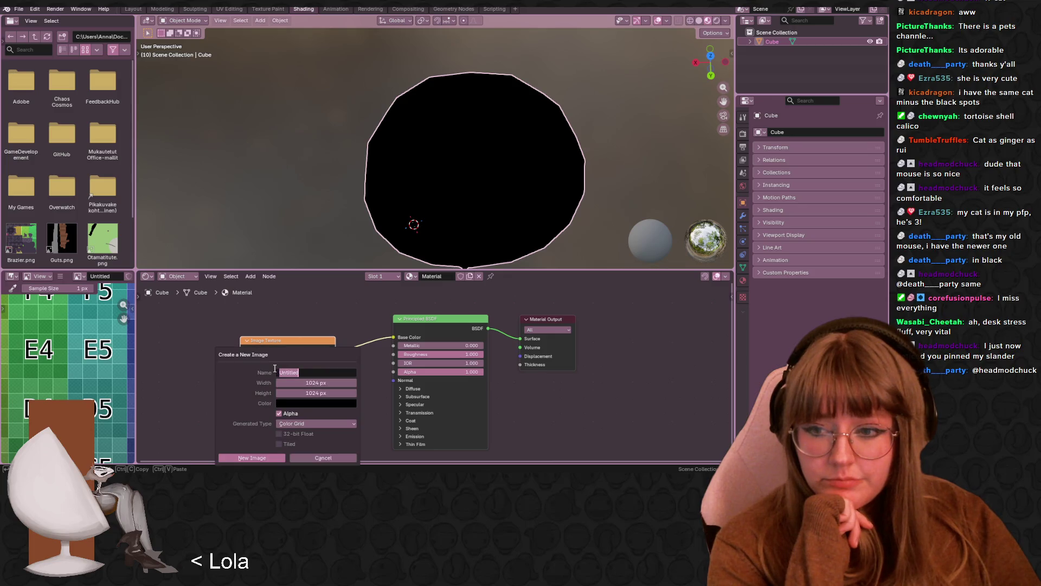
pyautogui.click(315, 382)
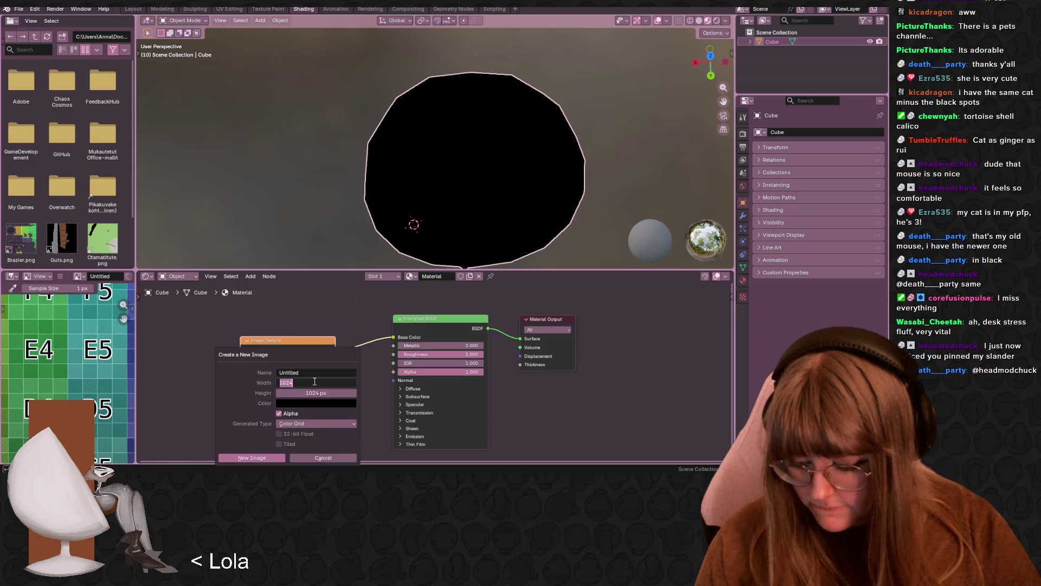
pyautogui.write('248')
pyautogui.click(320, 395)
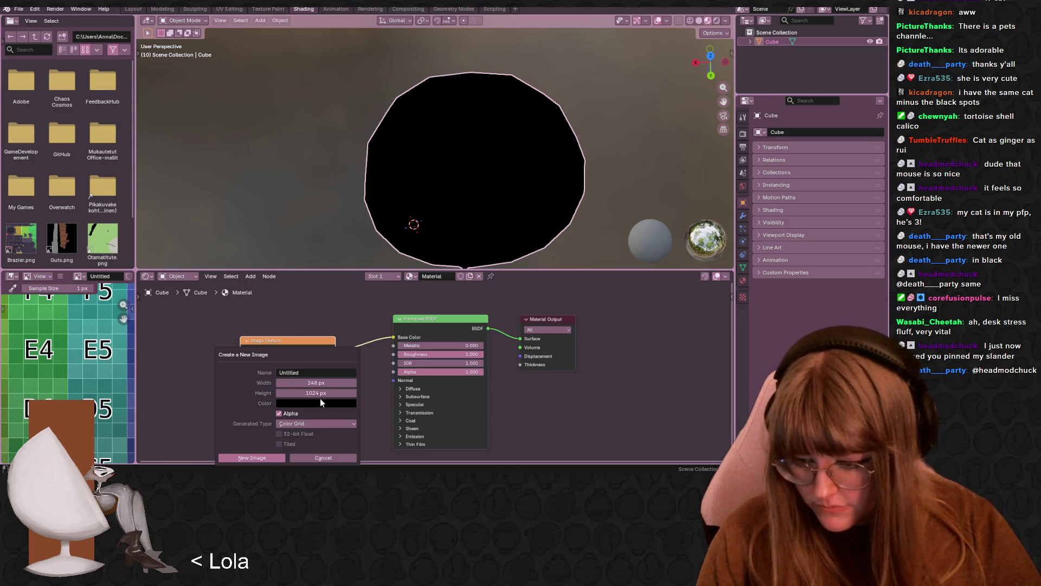
pyautogui.write('248')
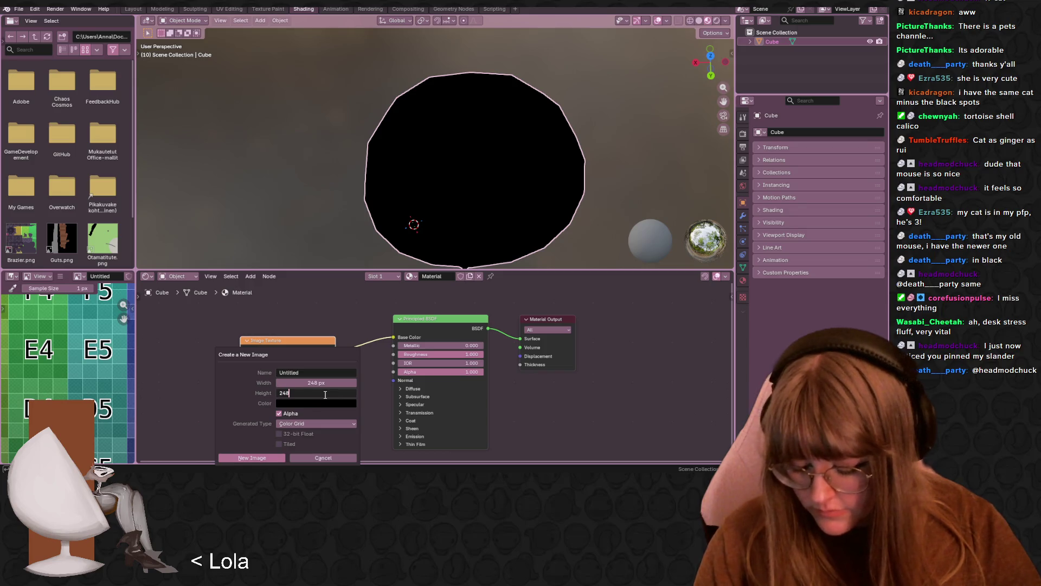
pyautogui.click(250, 458)
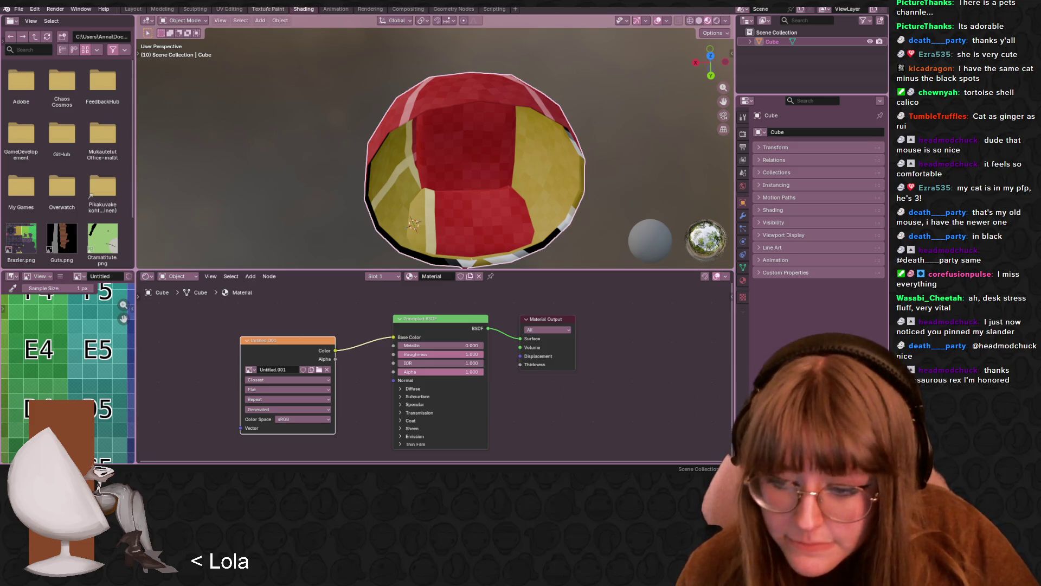
pyautogui.click(228, 9)
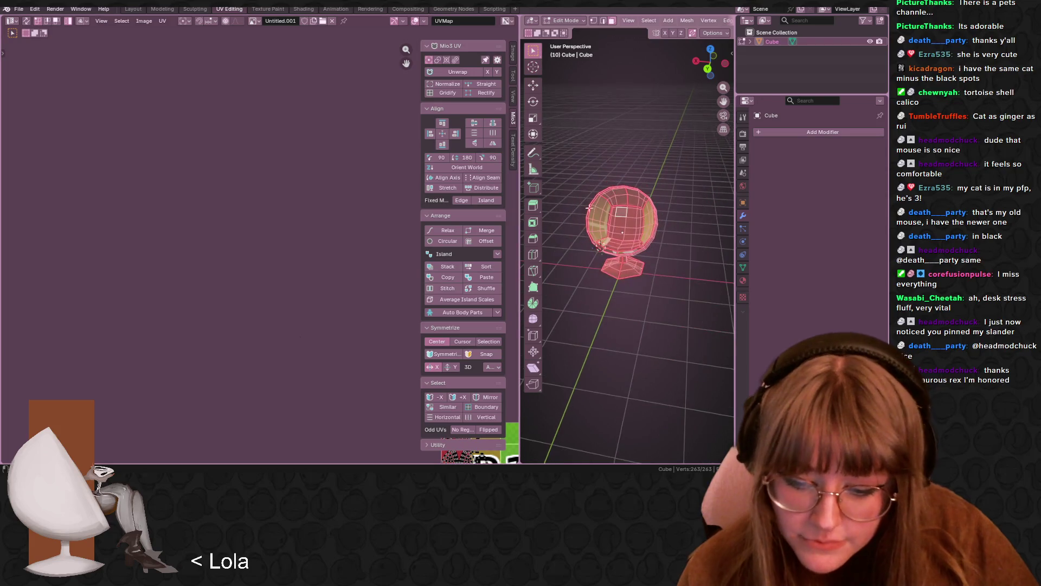
# - Select all UV islands, scale them up and pack them, then enlarge them further
pyautogui.press('Home')
pyautogui.press('a')
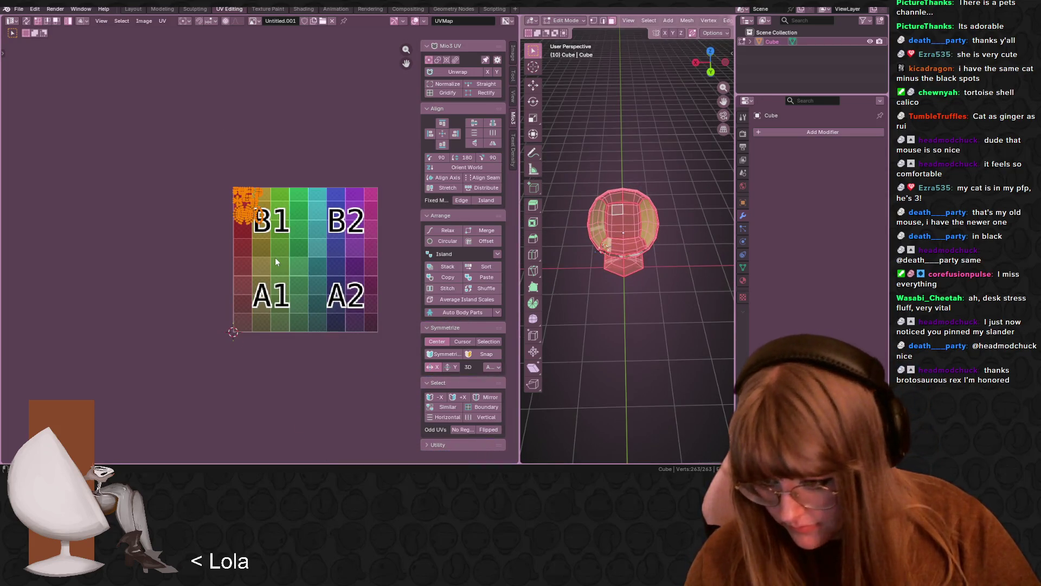
pyautogui.press('s')
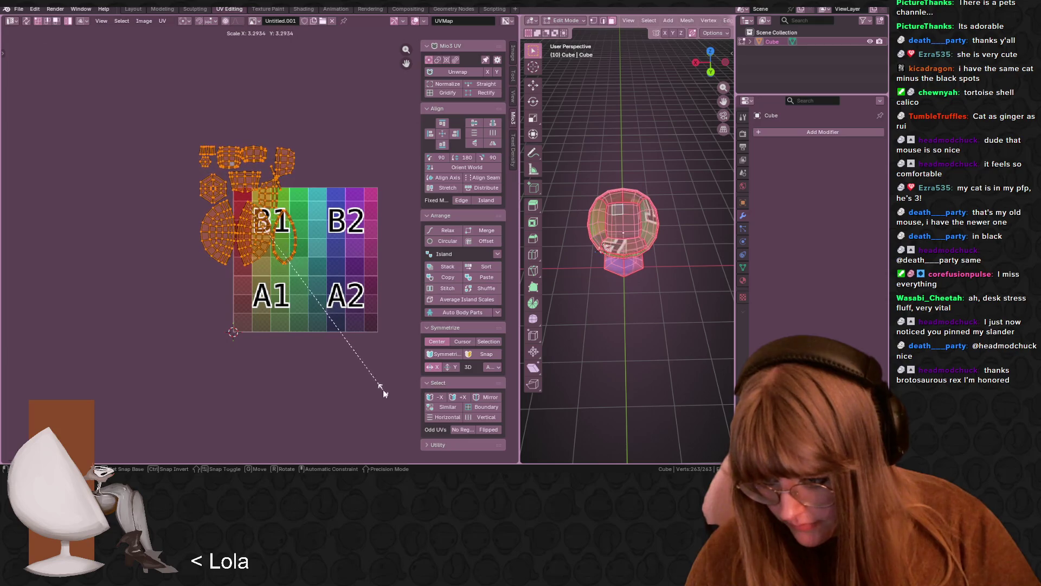
pyautogui.click(385, 391)
pyautogui.hotkey('ctrl', 'p')
pyautogui.moveTo(389, 392); pyautogui.dragTo(335, 351, button='middle')
pyautogui.scroll(5, 624, 244)
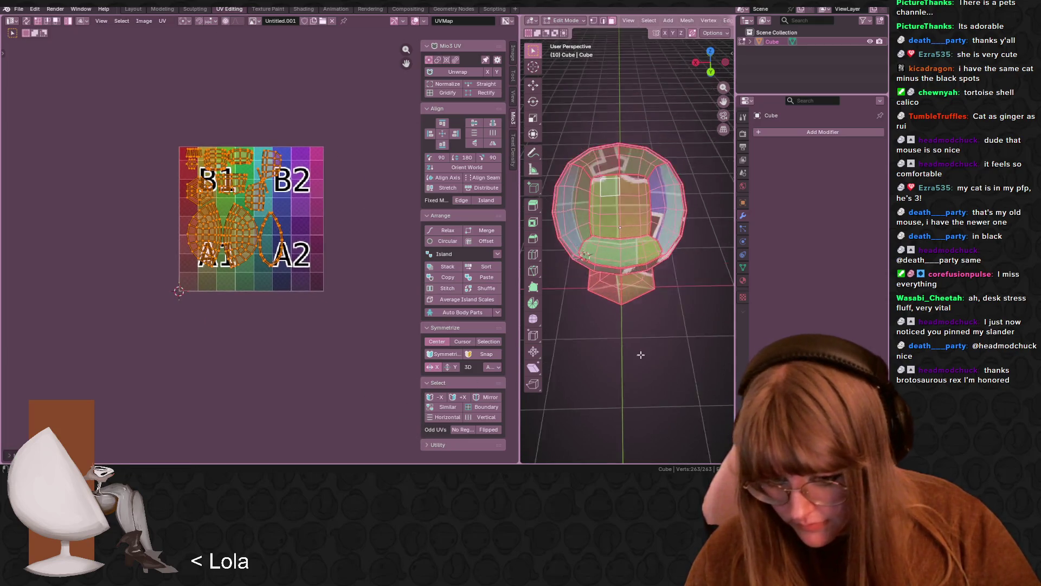
pyautogui.press('s')
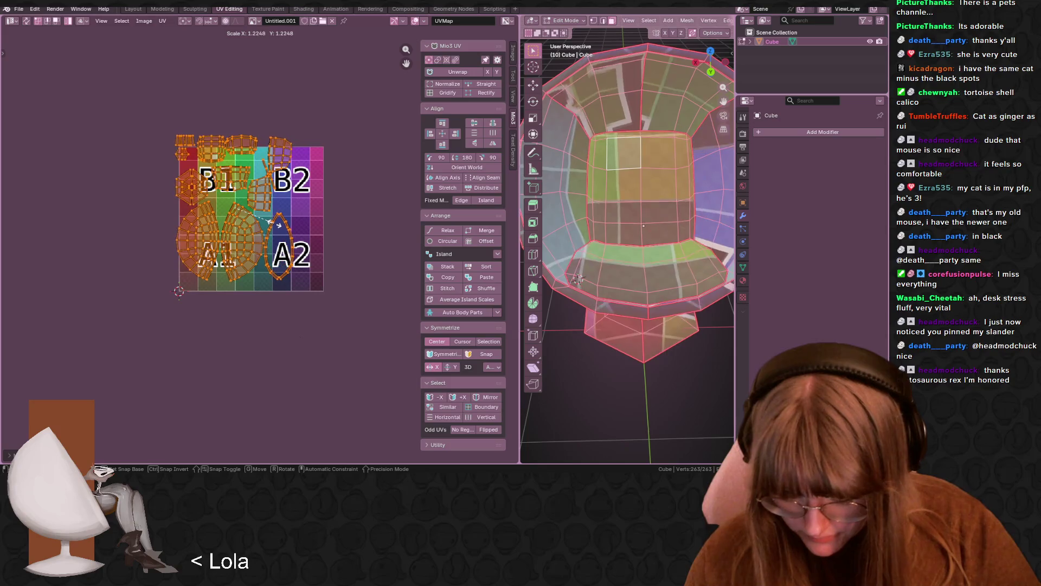
pyautogui.click(266, 222)
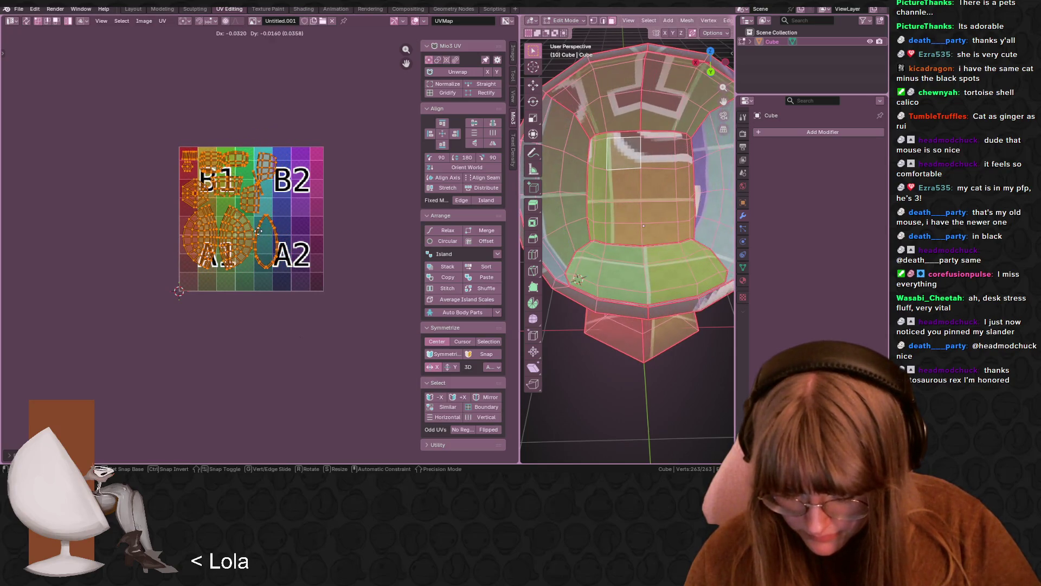
# - Orbit the chair and pan the texture view to inspect the islands over the A1–B2 squares
pyautogui.moveTo(612, 255)
pyautogui.mouseDown(button='middle')
pyautogui.moveTo(625, 305)
pyautogui.moveTo(568, 180)
pyautogui.moveTo(625, 313)
pyautogui.mouseUp(button='middle')
pyautogui.scroll(5, 659, 300)
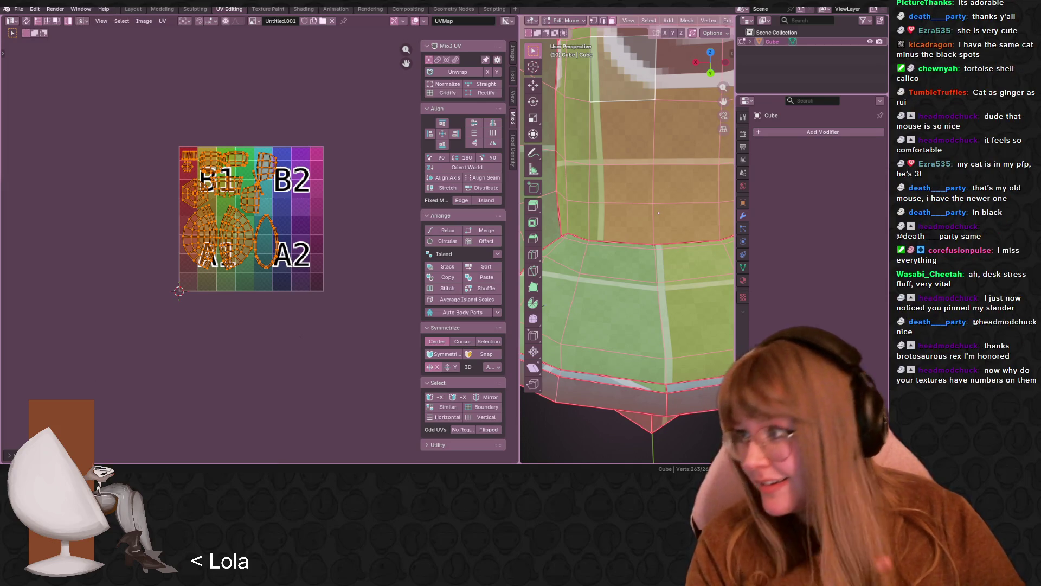
pyautogui.moveTo(298, 205); pyautogui.dragTo(343, 211, button='middle')
pyautogui.scroll(-8, 678, 233)
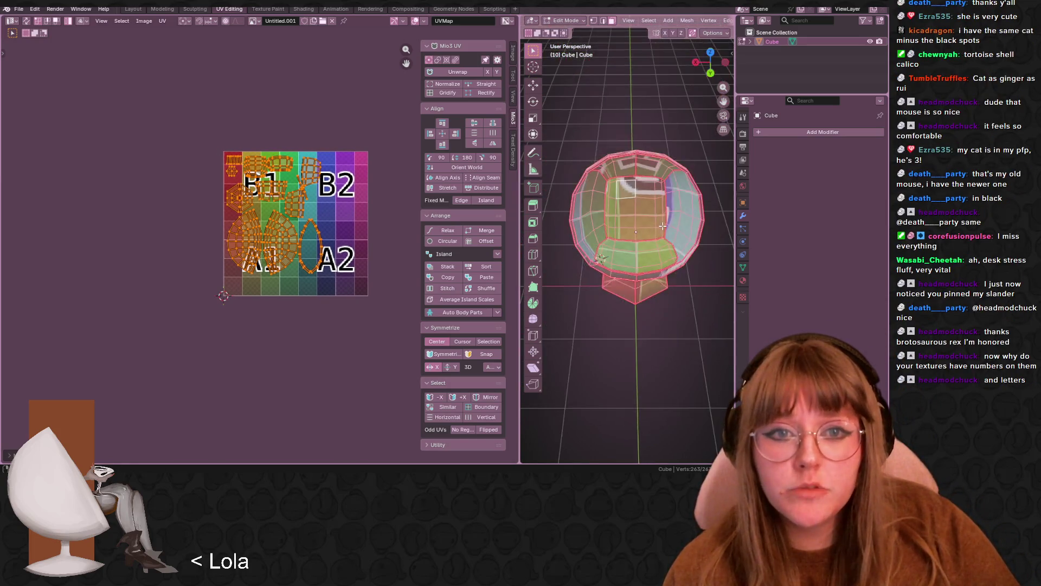
pyautogui.moveTo(694, 239)
pyautogui.mouseDown(button='middle')
pyautogui.moveTo(723, 234)
pyautogui.moveTo(700, 249)
pyautogui.mouseUp(button='middle')
pyautogui.scroll(3, 260, 244)
pyautogui.moveTo(419, 185)
pyautogui.mouseDown(button='middle')
pyautogui.moveTo(409, 203)
pyautogui.moveTo(367, 188)
pyautogui.mouseUp(button='middle')
pyautogui.click(144, 21)
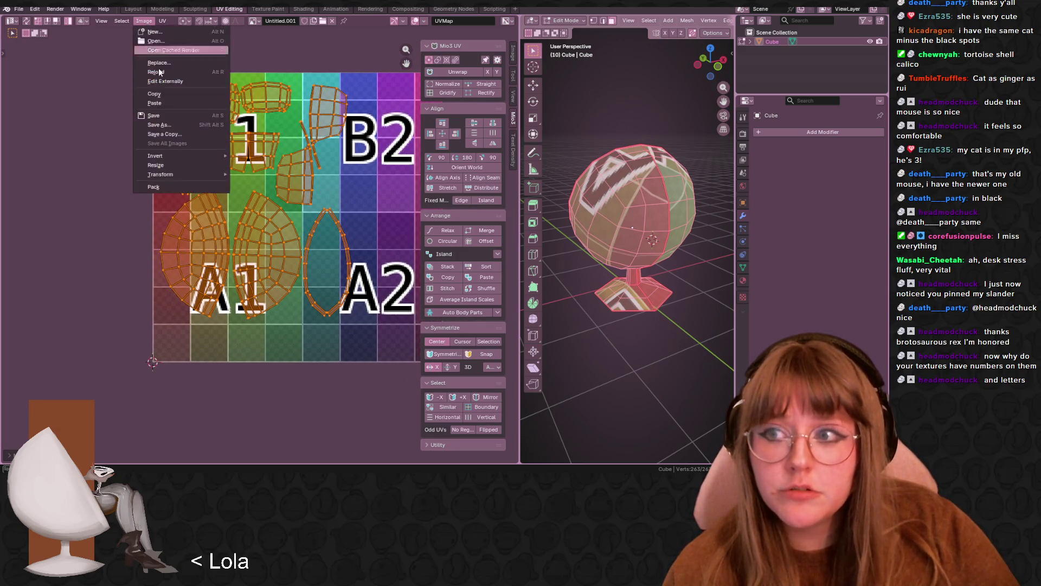
pyautogui.click(171, 125)
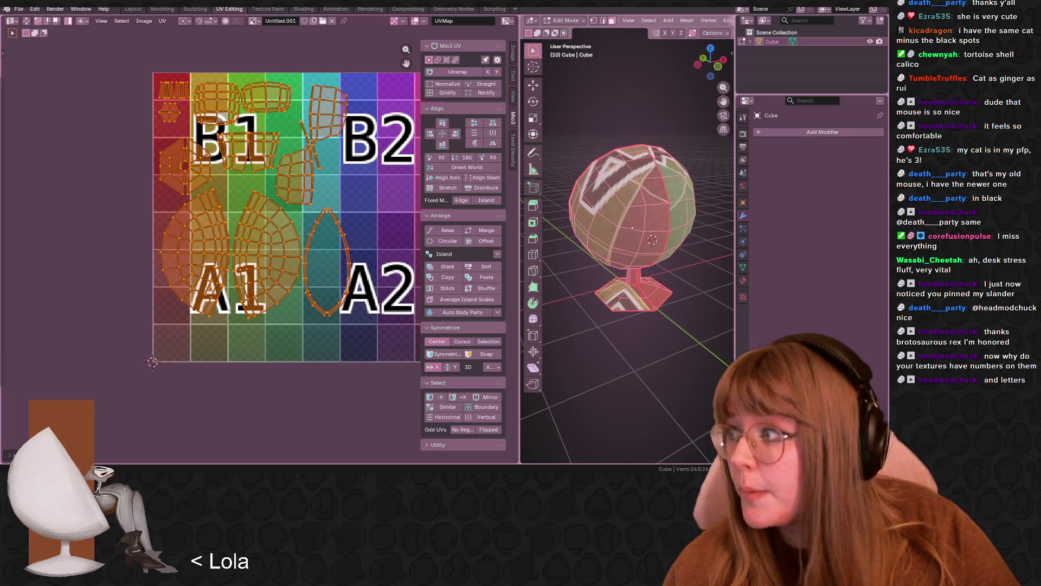
pyautogui.scroll(2, 353, 282)
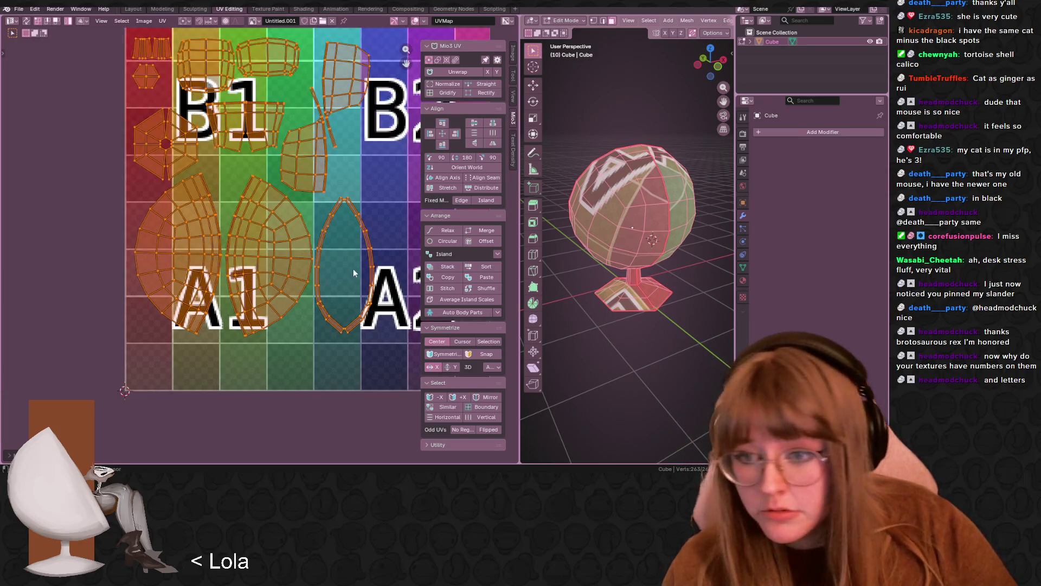
pyautogui.moveTo(131, 211); pyautogui.dragTo(178, 233, button='middle')
pyautogui.moveTo(258, 255); pyautogui.dragTo(236, 245, button='middle')
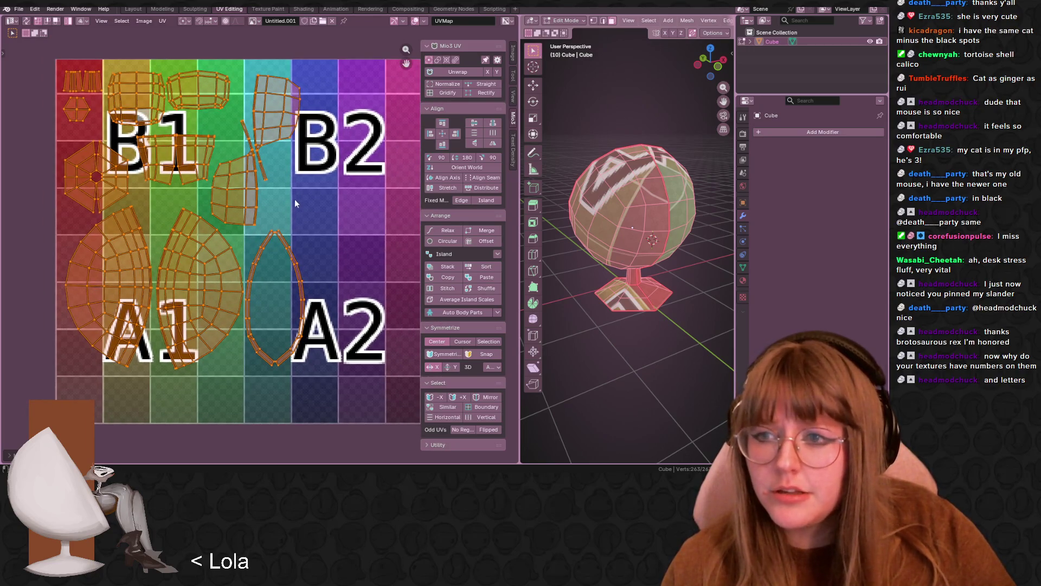
pyautogui.moveTo(653, 197); pyautogui.dragTo(470, 230, button='middle')
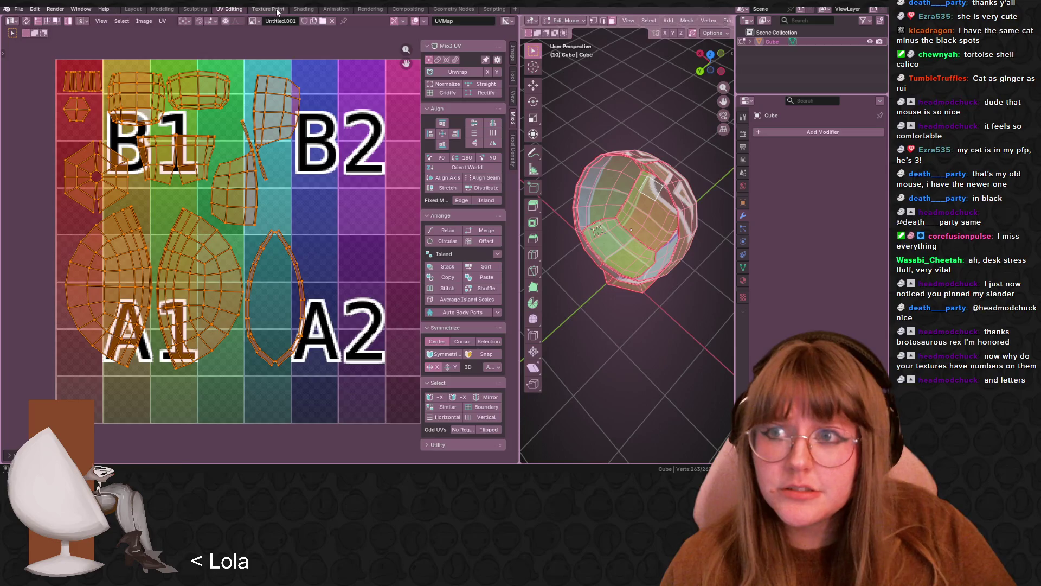
# - Switch to the Texture Paint workspace and fit the texture in the left image view
pyautogui.click(277, 11)
pyautogui.scroll(2, 296, 169)
pyautogui.moveTo(295, 170); pyautogui.dragTo(121, 86, button='middle')
pyautogui.scroll(2, 174, 153)
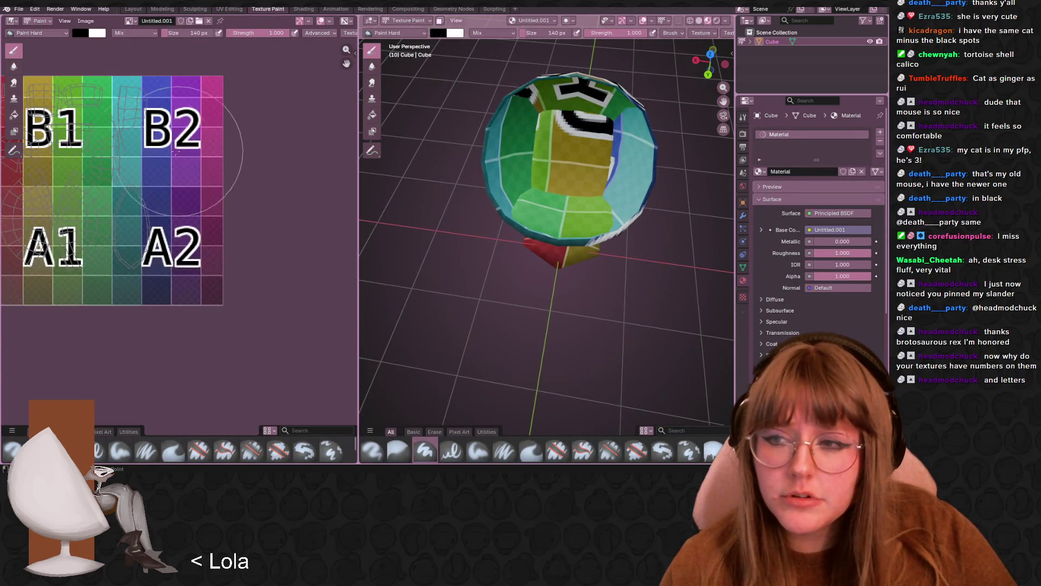
pyautogui.moveTo(174, 153); pyautogui.dragTo(261, 175, button='middle')
pyautogui.scroll(4, 630, 174)
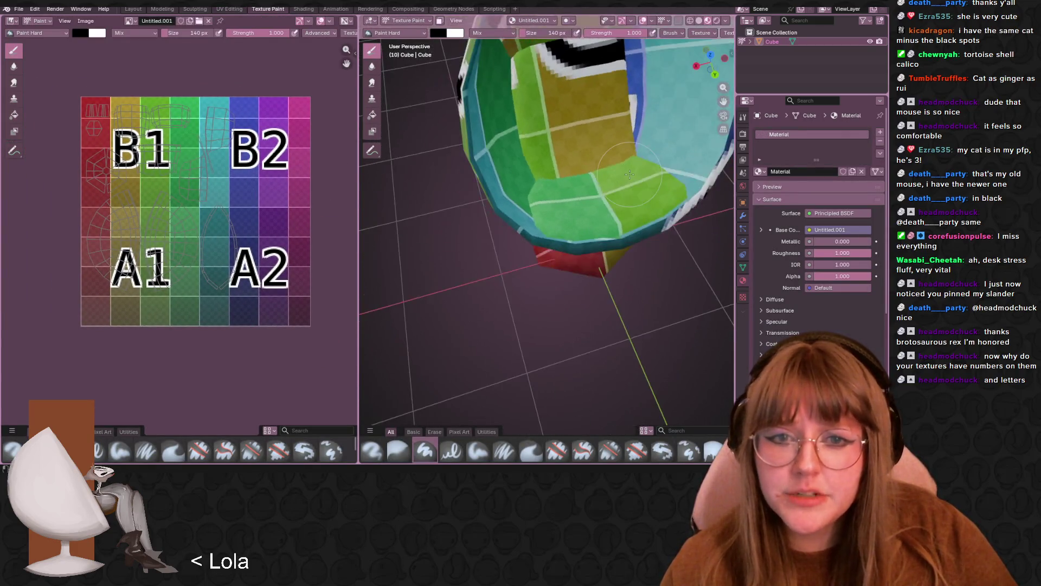
pyautogui.scroll(4, 629, 174)
pyautogui.scroll(-6, 542, 217)
# - Paint two black test dabs inside the chair bowl, then undo both
pyautogui.moveTo(542, 217)
pyautogui.mouseDown(button='middle')
pyautogui.moveTo(502, 230)
pyautogui.moveTo(538, 184)
pyautogui.mouseUp(button='middle')
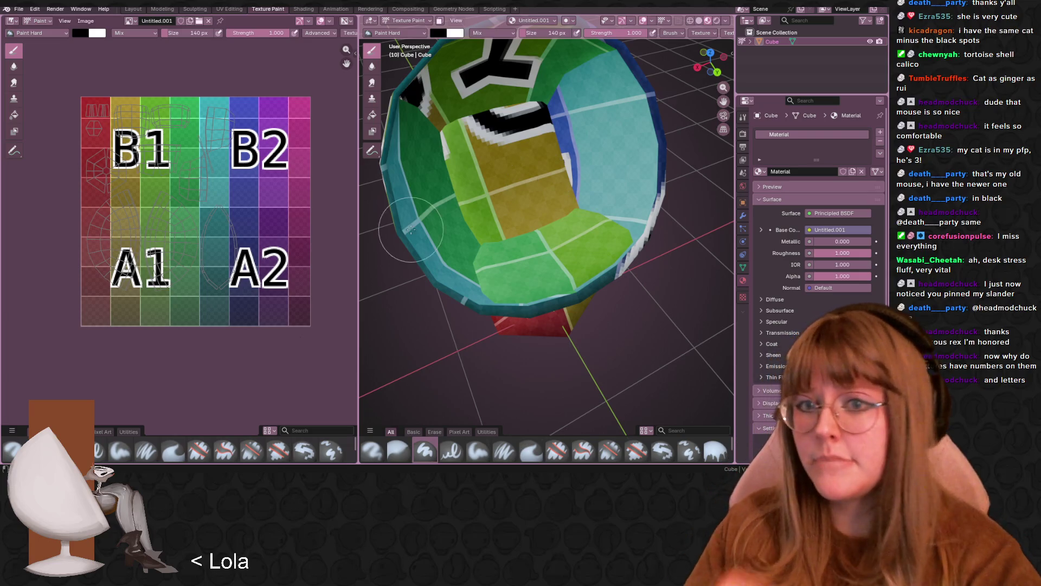
pyautogui.moveTo(539, 184)
pyautogui.mouseDown(button='middle')
pyautogui.moveTo(520, 200)
pyautogui.moveTo(536, 177)
pyautogui.moveTo(558, 215)
pyautogui.mouseUp(button='middle')
pyautogui.click(562, 221)
pyautogui.click(559, 214)
pyautogui.hotkey('ctrl', 'z')
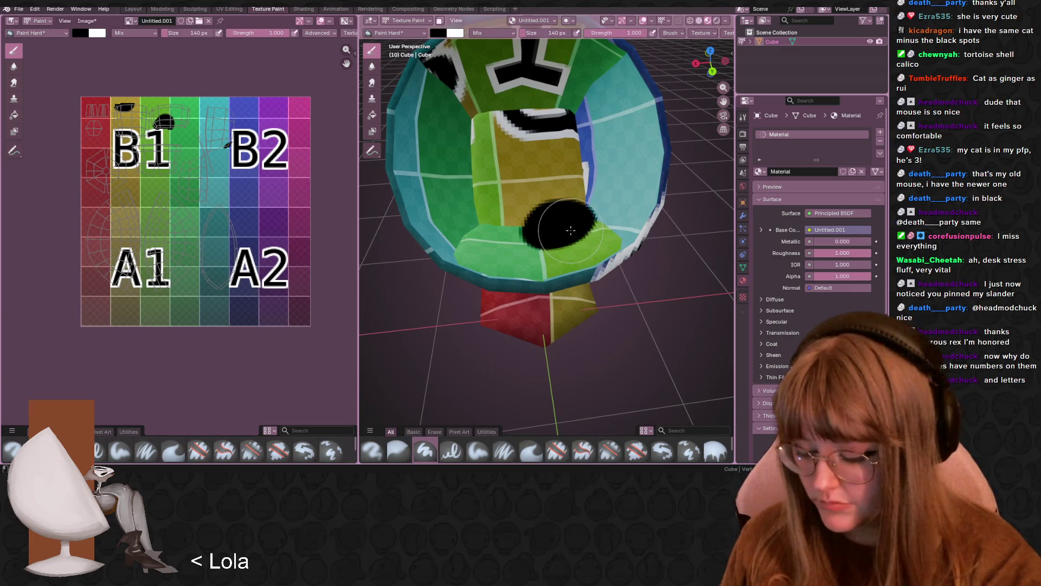
pyautogui.hotkey('ctrl', 'z')
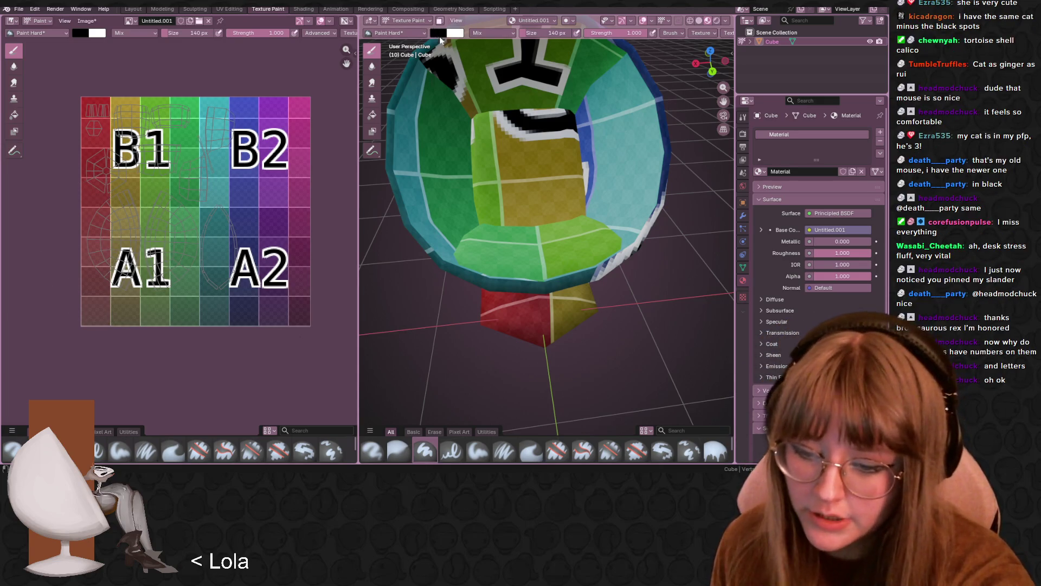
# - Set the brush colour to light brown (#9D7263) and paint the bowl's inner back and cavity
pyautogui.click(439, 34)
pyautogui.moveTo(517, 66); pyautogui.dragTo(514, 70)
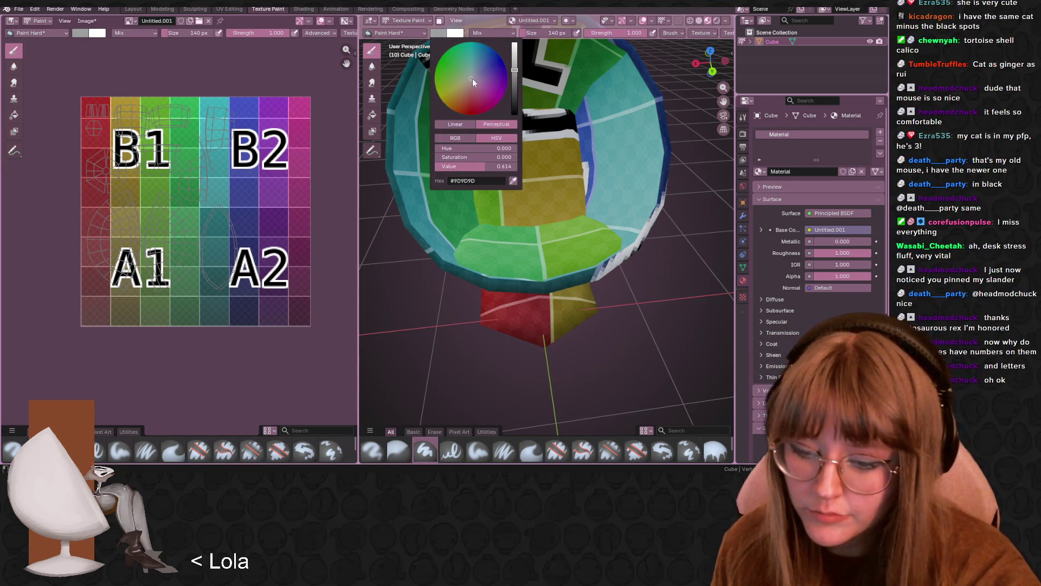
pyautogui.click(469, 105)
pyautogui.click(467, 91)
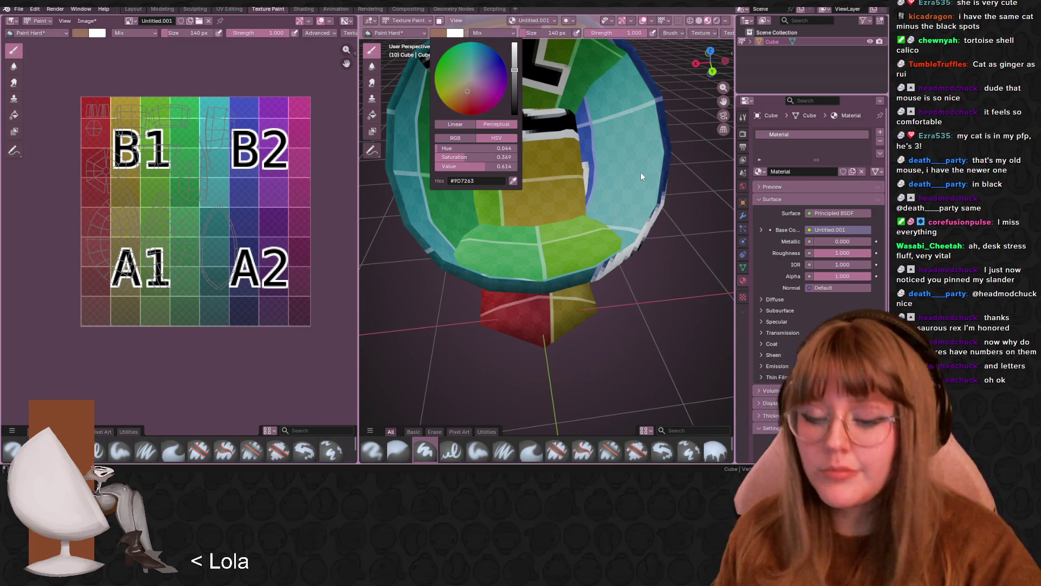
pyautogui.moveTo(564, 188); pyautogui.dragTo(566, 164)
pyautogui.scroll(-3, 527, 102)
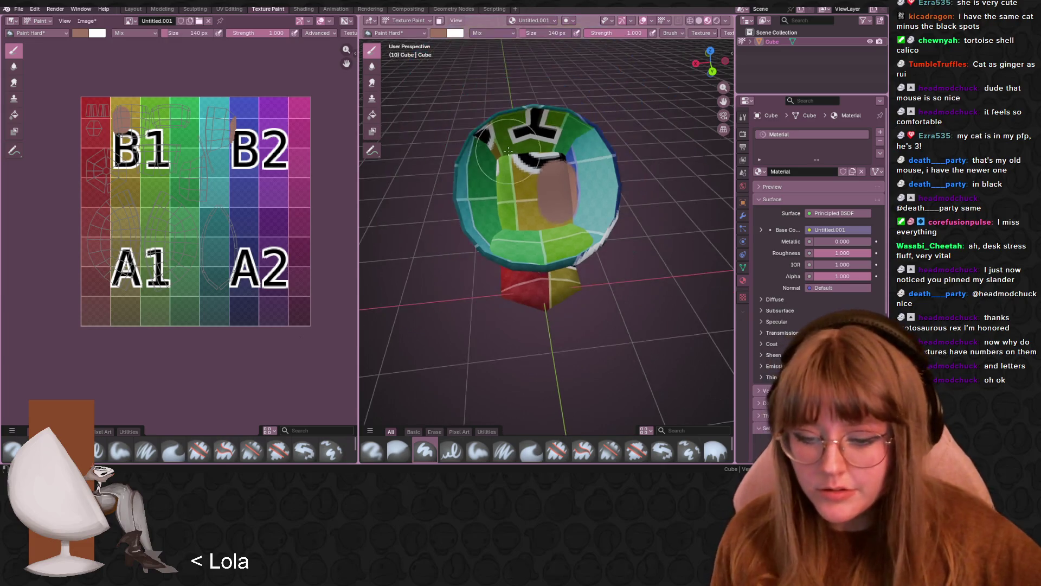
pyautogui.moveTo(528, 102); pyautogui.dragTo(493, 132, button='middle')
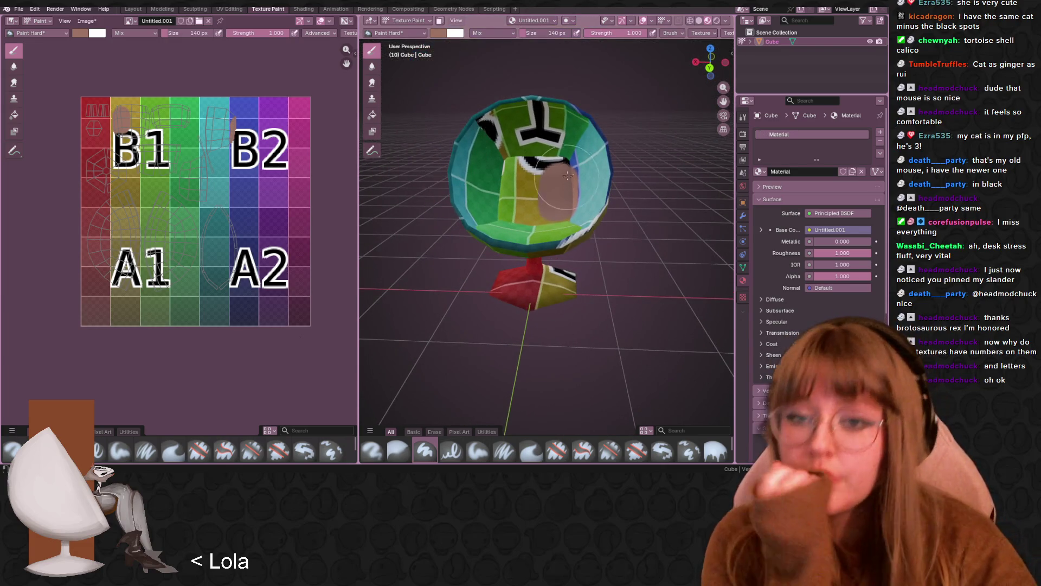
pyautogui.moveTo(567, 175)
pyautogui.mouseDown()
pyautogui.moveTo(548, 185)
pyautogui.moveTo(521, 163)
pyautogui.moveTo(488, 217)
pyautogui.moveTo(506, 141)
pyautogui.moveTo(567, 157)
pyautogui.moveTo(537, 217)
pyautogui.moveTo(488, 201)
pyautogui.moveTo(522, 122)
pyautogui.moveTo(578, 157)
pyautogui.moveTo(564, 195)
pyautogui.moveTo(496, 157)
pyautogui.moveTo(499, 213)
pyautogui.moveTo(542, 187)
pyautogui.moveTo(507, 131)
pyautogui.mouseUp()
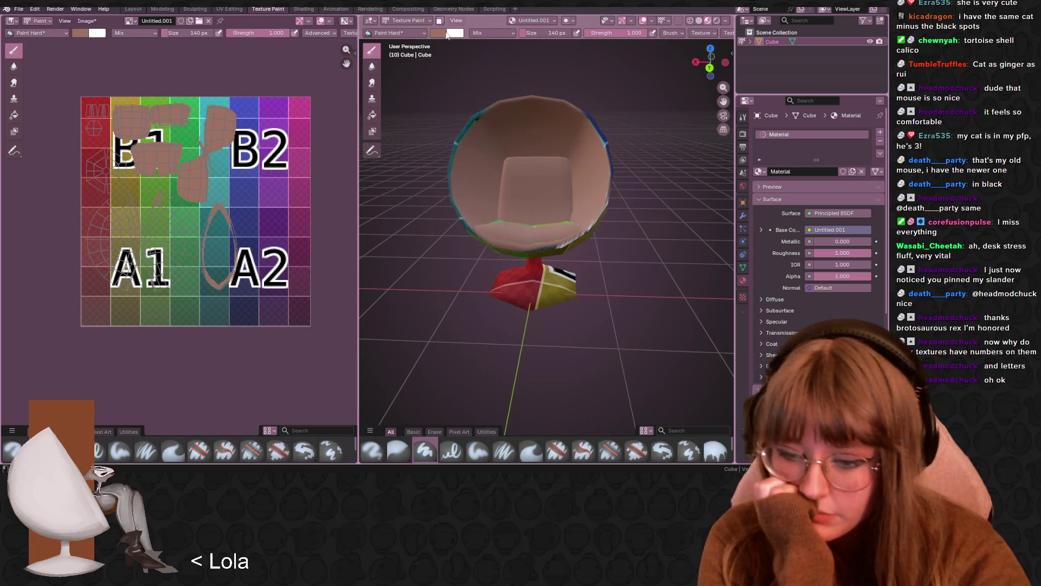
# - Darken the brush to a muted reddish brown and paint over the chair interior
pyautogui.click(447, 33)
pyautogui.click(467, 101)
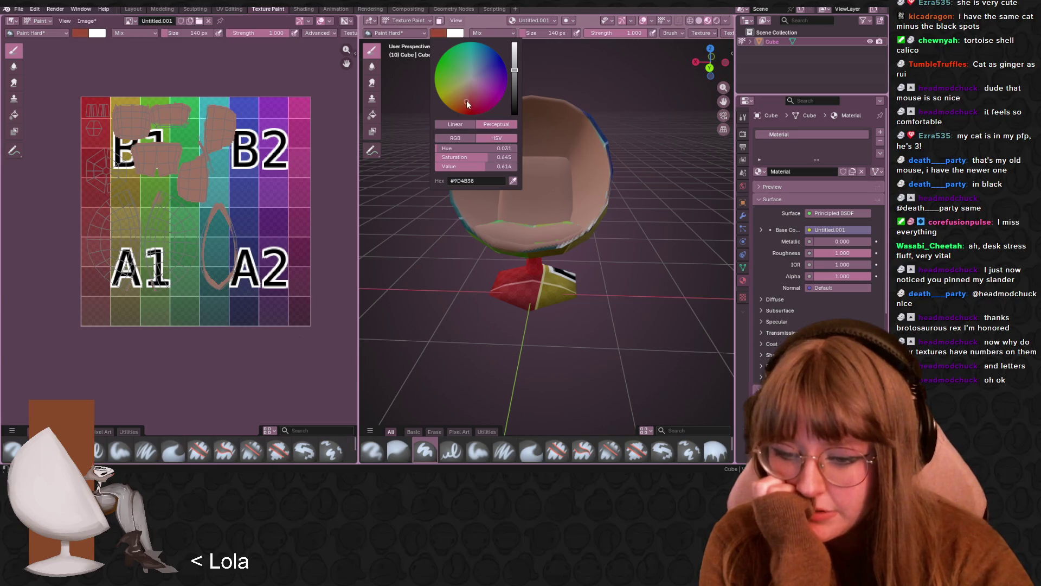
pyautogui.moveTo(514, 71); pyautogui.dragTo(514, 85)
pyautogui.click(514, 86)
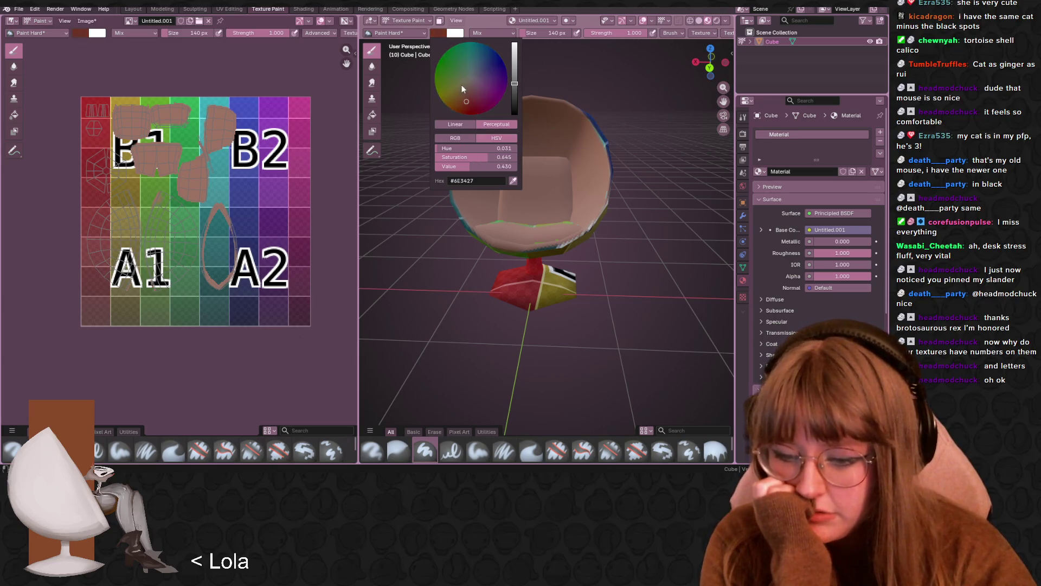
pyautogui.click(465, 92)
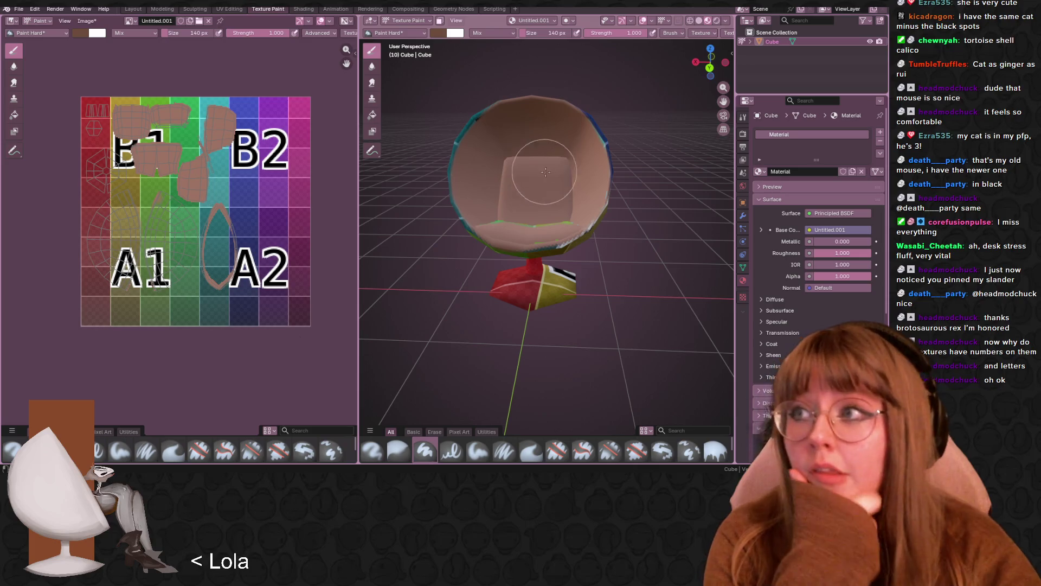
pyautogui.moveTo(546, 171)
pyautogui.mouseDown()
pyautogui.moveTo(529, 157)
pyautogui.moveTo(516, 109)
pyautogui.mouseUp()
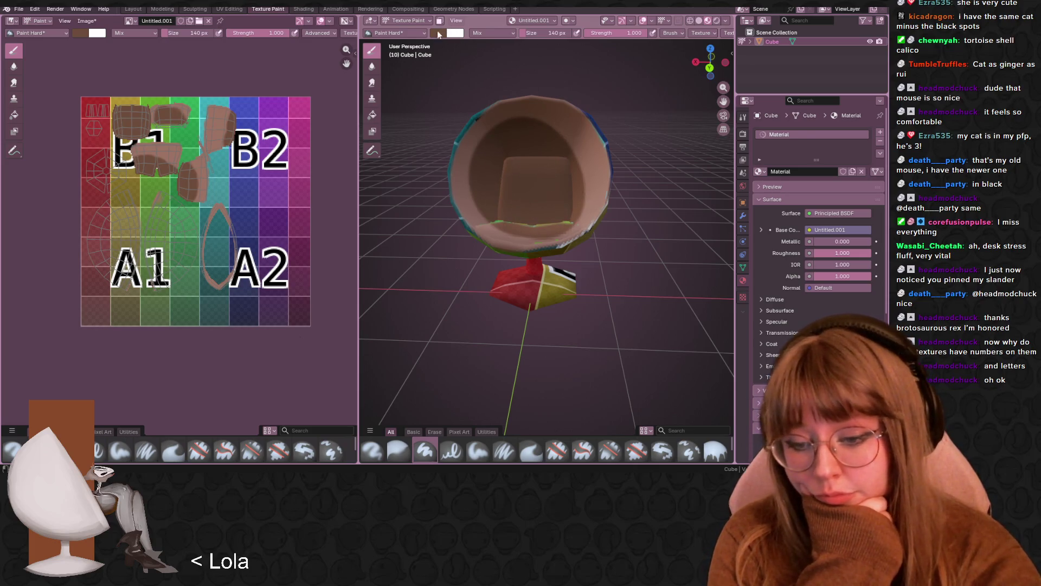
pyautogui.click(440, 33)
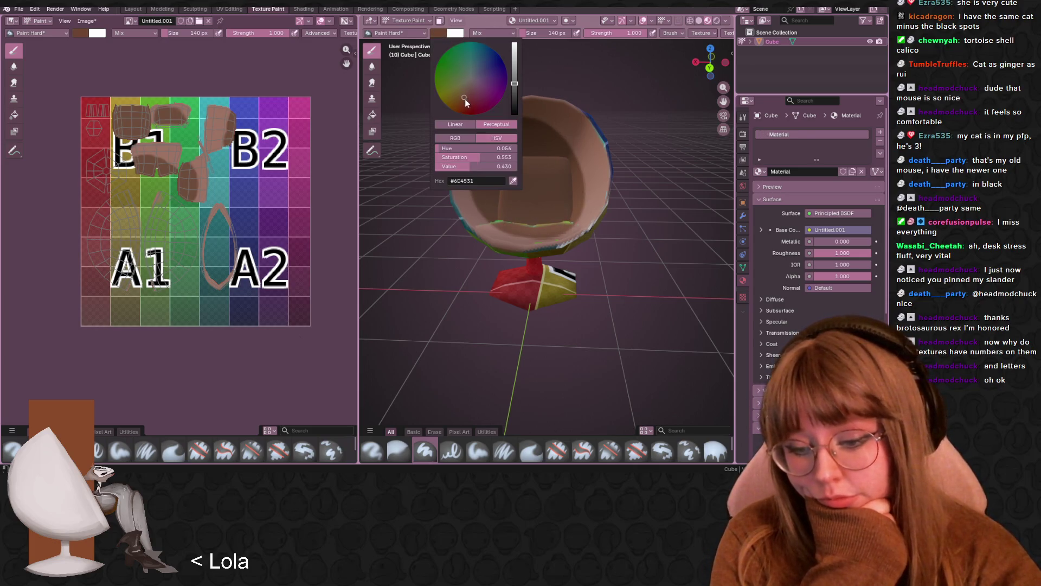
pyautogui.moveTo(525, 205)
pyautogui.mouseDown()
pyautogui.moveTo(523, 170)
pyautogui.moveTo(535, 186)
pyautogui.moveTo(518, 216)
pyautogui.moveTo(491, 203)
pyautogui.moveTo(491, 144)
pyautogui.moveTo(541, 126)
pyautogui.moveTo(547, 197)
pyautogui.moveTo(529, 179)
pyautogui.moveTo(532, 193)
pyautogui.moveTo(527, 155)
pyautogui.mouseUp()
# - Paint the front of the chair and the blue right rim brown
pyautogui.moveTo(529, 109); pyautogui.dragTo(562, 221, button='middle')
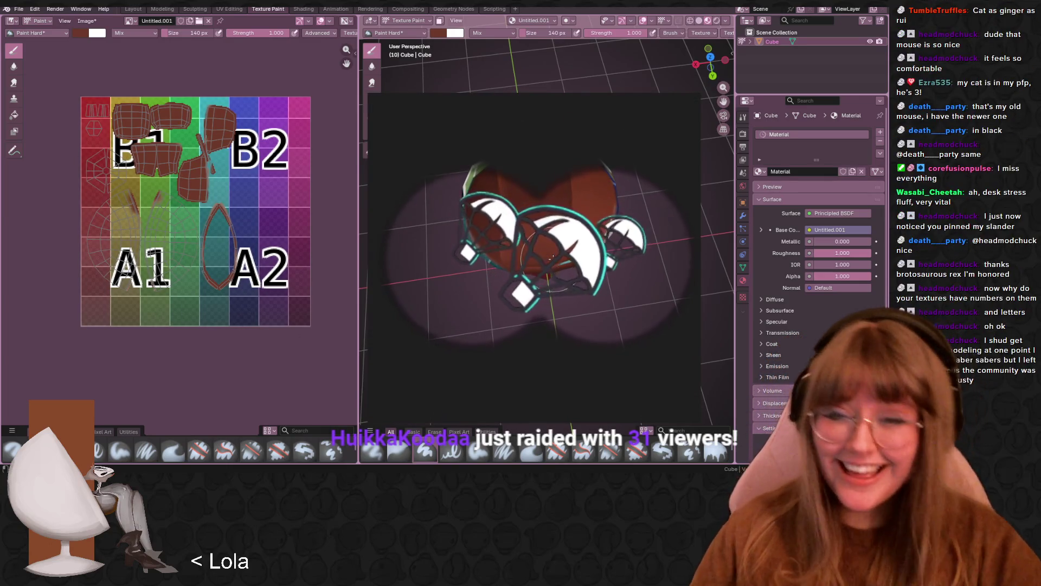
pyautogui.moveTo(509, 244); pyautogui.dragTo(535, 274, button='middle')
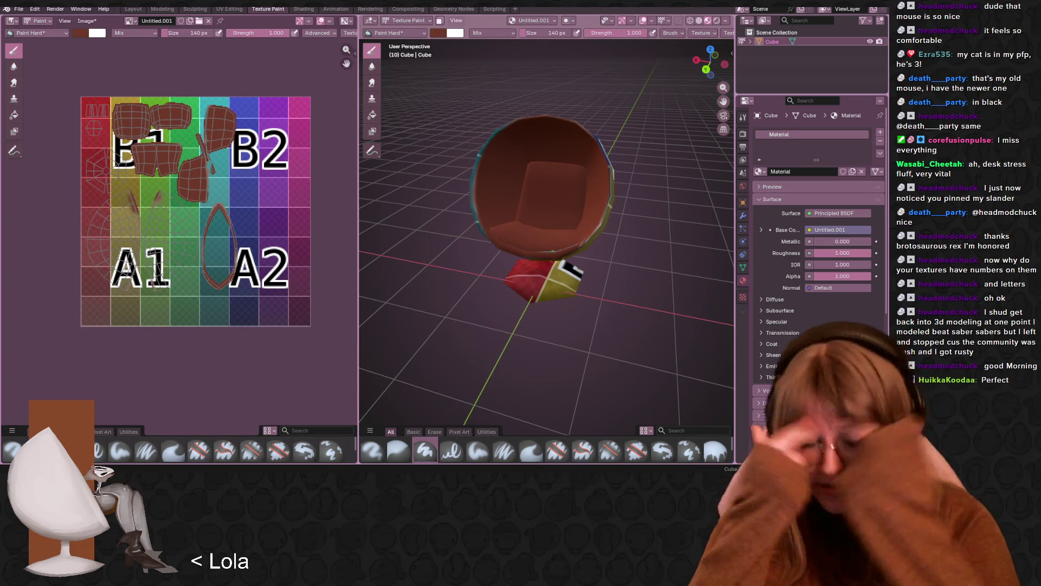
pyautogui.moveTo(643, 130); pyautogui.dragTo(564, 131, button='middle')
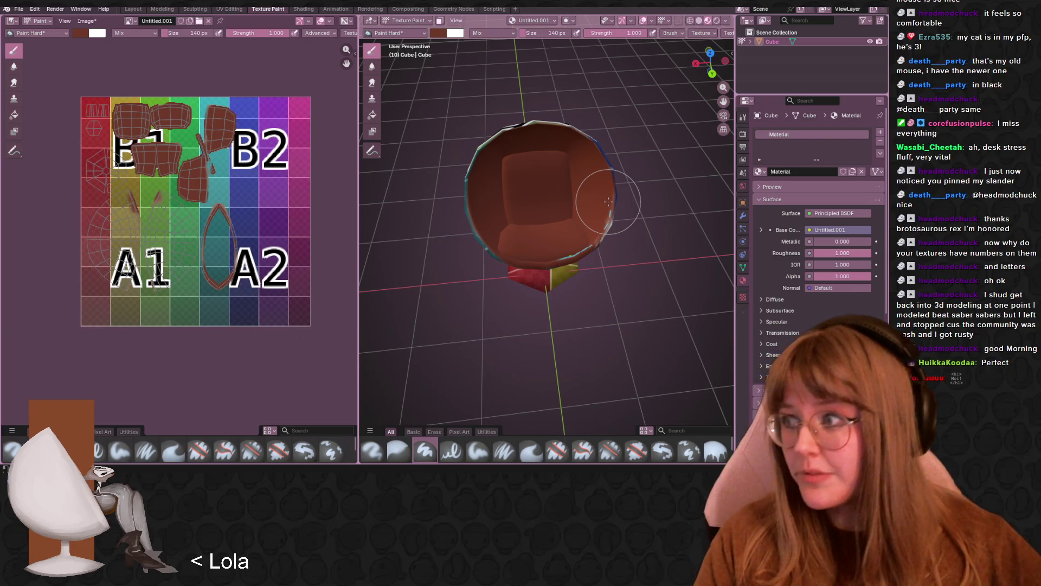
pyautogui.moveTo(609, 202)
pyautogui.mouseDown()
pyautogui.moveTo(564, 248)
pyautogui.moveTo(582, 183)
pyautogui.mouseUp()
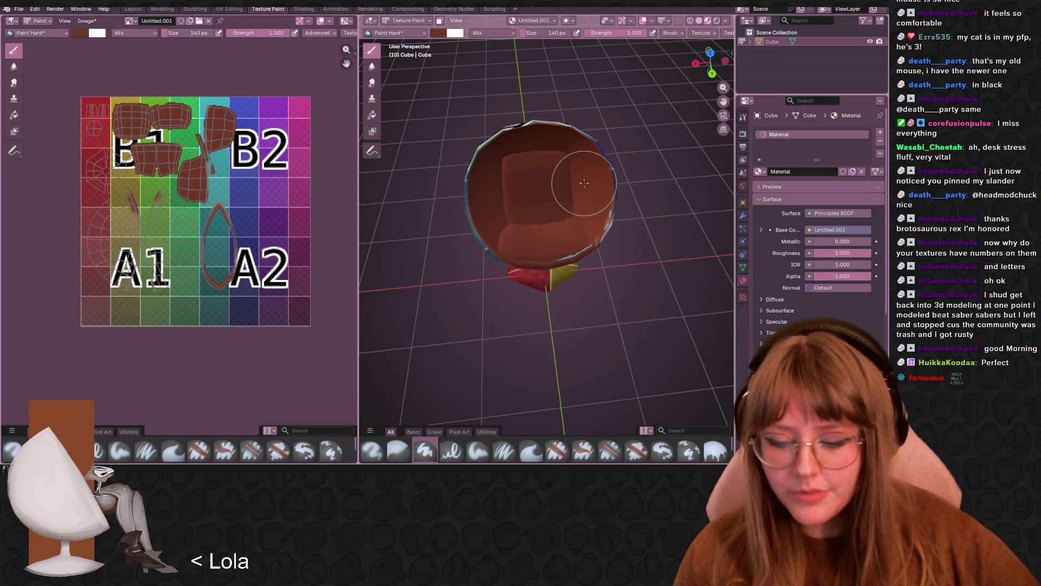
pyautogui.moveTo(583, 182); pyautogui.dragTo(614, 173, button='middle')
pyautogui.moveTo(614, 172)
pyautogui.mouseDown()
pyautogui.moveTo(581, 174)
pyautogui.moveTo(573, 251)
pyautogui.moveTo(528, 195)
pyautogui.mouseUp()
pyautogui.moveTo(528, 196)
pyautogui.mouseDown(button='middle')
pyautogui.moveTo(455, 136)
pyautogui.moveTo(488, 162)
pyautogui.mouseUp(button='middle')
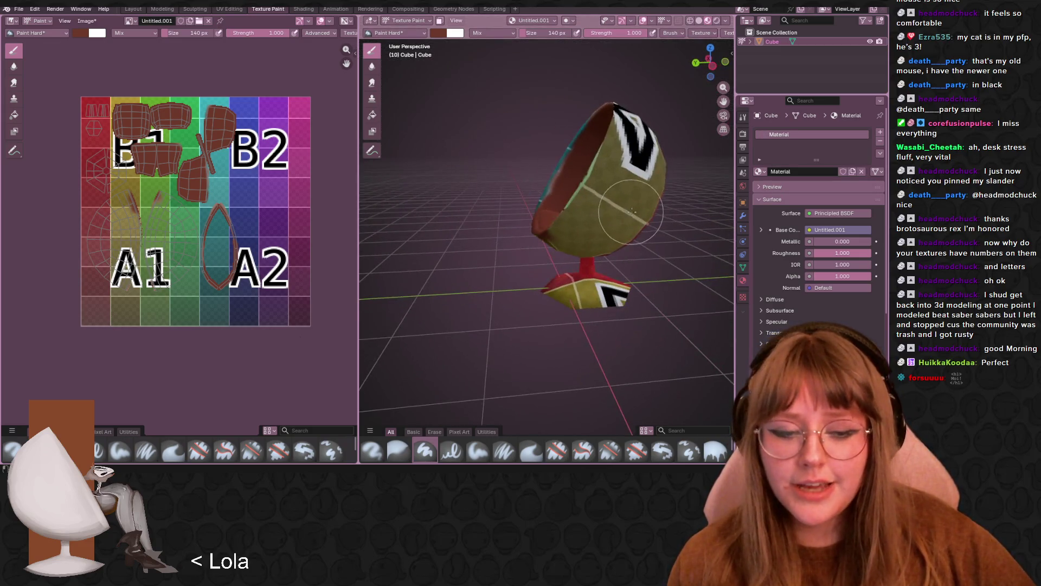
pyautogui.moveTo(631, 212); pyautogui.dragTo(487, 204, button='middle')
pyautogui.moveTo(591, 196); pyautogui.dragTo(529, 190, button='middle')
pyautogui.scroll(-3, 530, 190)
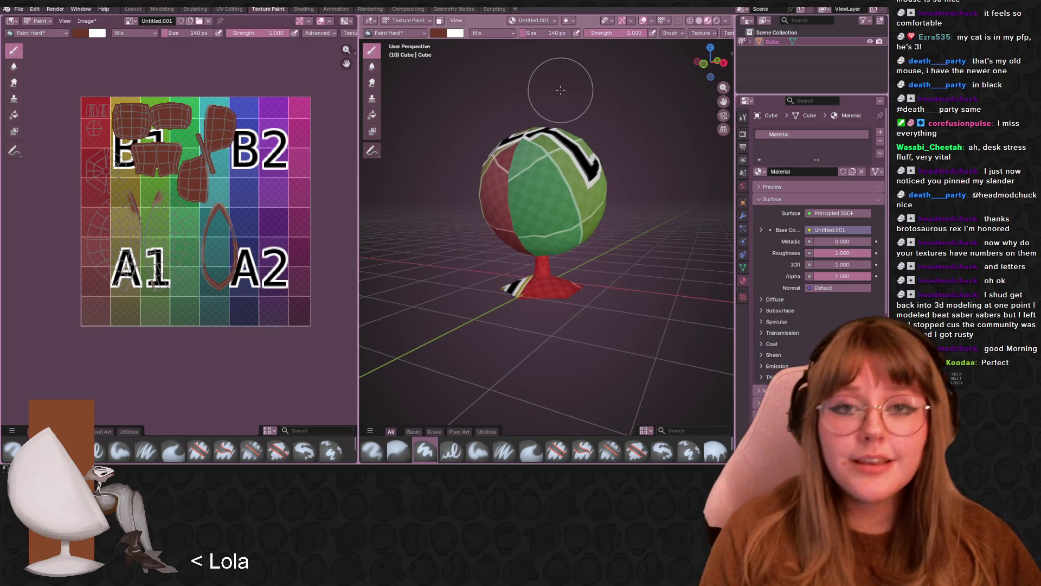
# - Set the brush to near-white and paint a white stroke down the shell and stand
pyautogui.click(83, 32)
pyautogui.moveTo(159, 66); pyautogui.dragTo(156, 63)
pyautogui.click(111, 82)
pyautogui.click(115, 79)
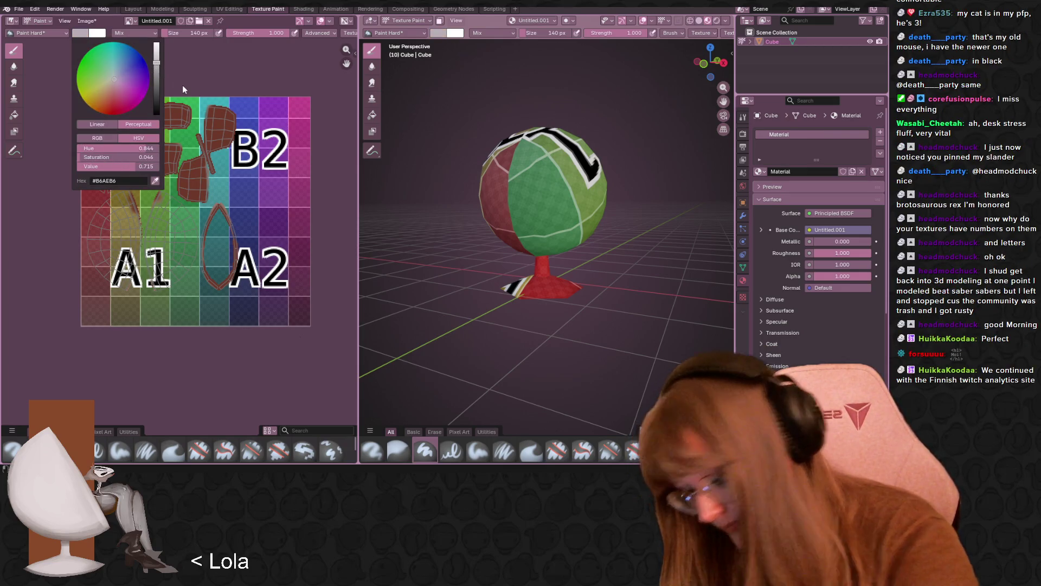
pyautogui.moveTo(575, 160)
pyautogui.mouseDown(button='middle')
pyautogui.moveTo(564, 179)
pyautogui.moveTo(578, 153)
pyautogui.mouseUp(button='middle')
pyautogui.moveTo(614, 233); pyautogui.dragTo(577, 204, button='middle')
pyautogui.moveTo(557, 163); pyautogui.dragTo(560, 295)
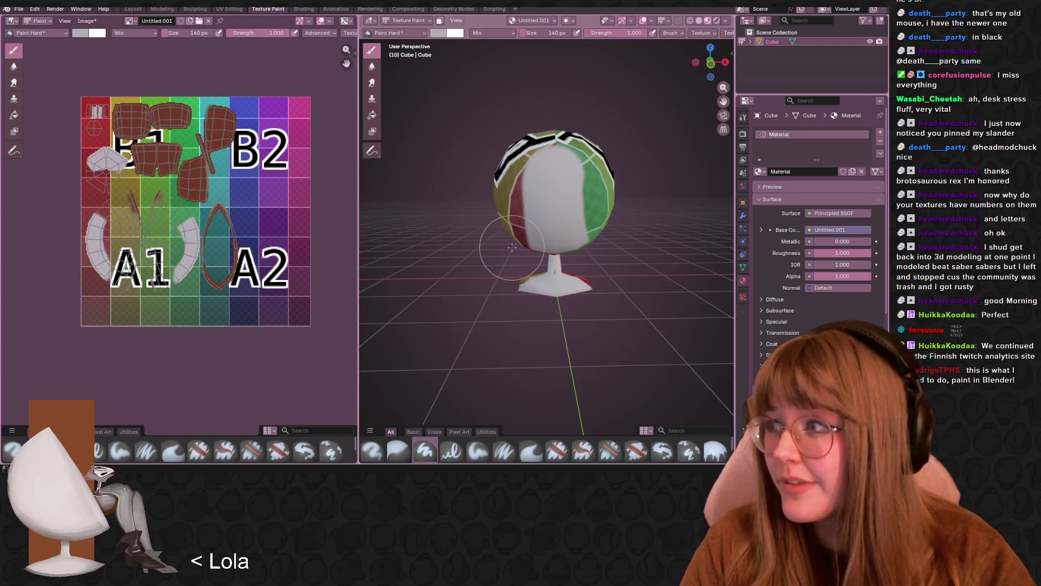
# - Paint the red parts of the stand white
pyautogui.moveTo(524, 257); pyautogui.dragTo(597, 267, button='middle')
pyautogui.moveTo(559, 282)
pyautogui.mouseDown()
pyautogui.moveTo(482, 304)
pyautogui.moveTo(537, 272)
pyautogui.moveTo(503, 296)
pyautogui.mouseUp()
pyautogui.moveTo(503, 296); pyautogui.dragTo(502, 285, button='middle')
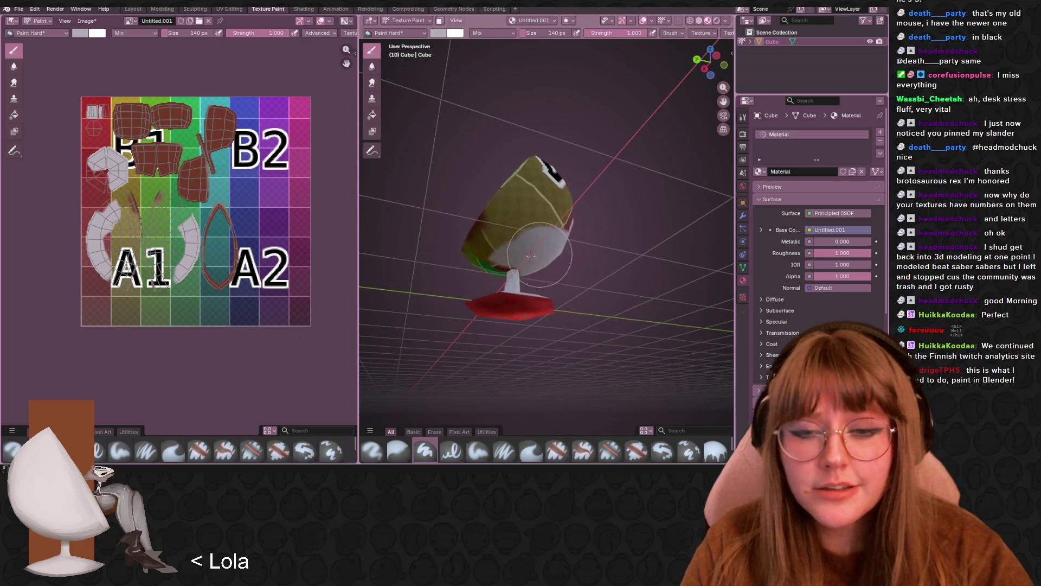
pyautogui.moveTo(502, 285); pyautogui.dragTo(537, 228)
pyautogui.moveTo(537, 228); pyautogui.dragTo(570, 179, button='middle')
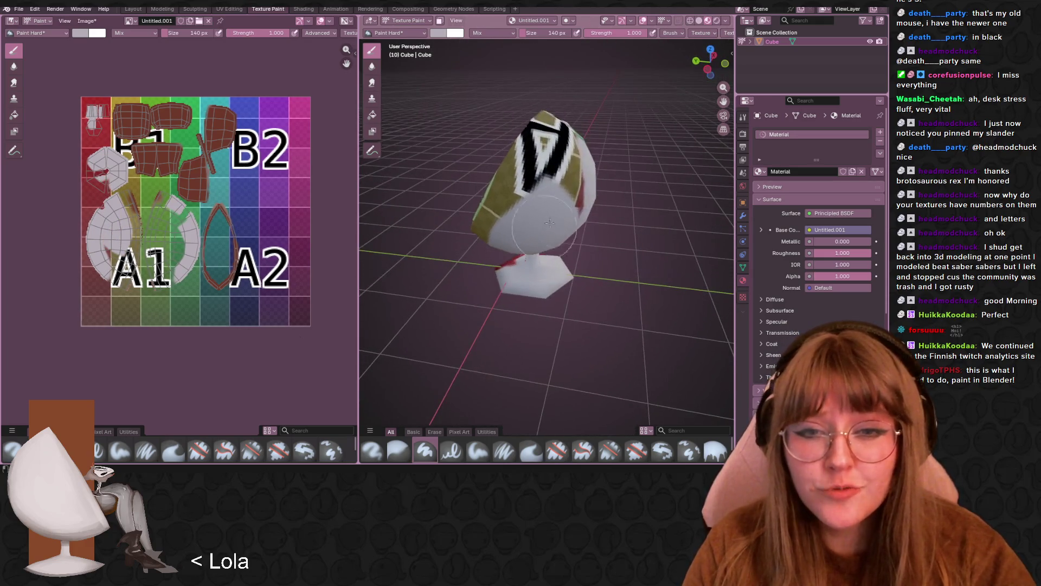
# - Cover the black shell stripes with white, then move the Chrome window over the workspace
pyautogui.moveTo(583, 148)
pyautogui.mouseDown()
pyautogui.moveTo(547, 157)
pyautogui.moveTo(494, 217)
pyautogui.moveTo(488, 244)
pyautogui.mouseUp()
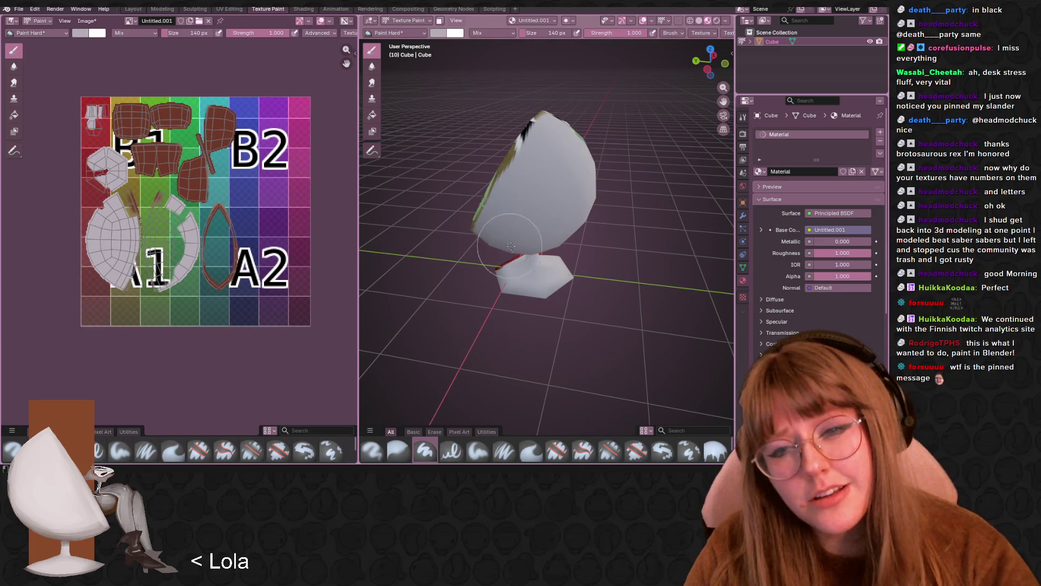
pyautogui.moveTo(489, 244); pyautogui.dragTo(548, 173, button='middle')
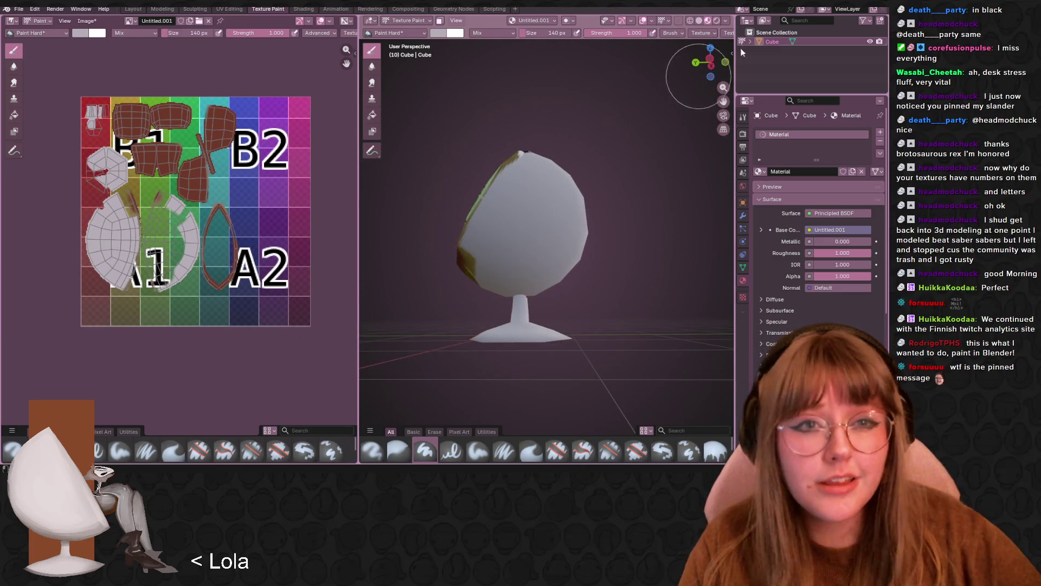
pyautogui.click(692, 62)
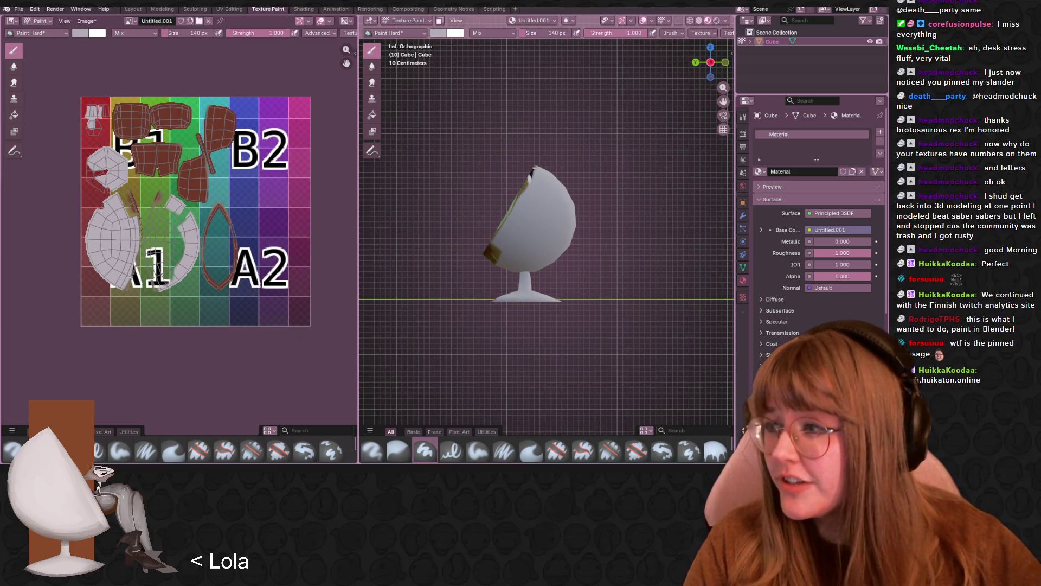
pyautogui.moveTo(0, 250)
pyautogui.mouseDown()
pyautogui.moveTo(277, 249)
pyautogui.moveTo(601, 100)
pyautogui.moveTo(559, 76)
pyautogui.mouseUp()
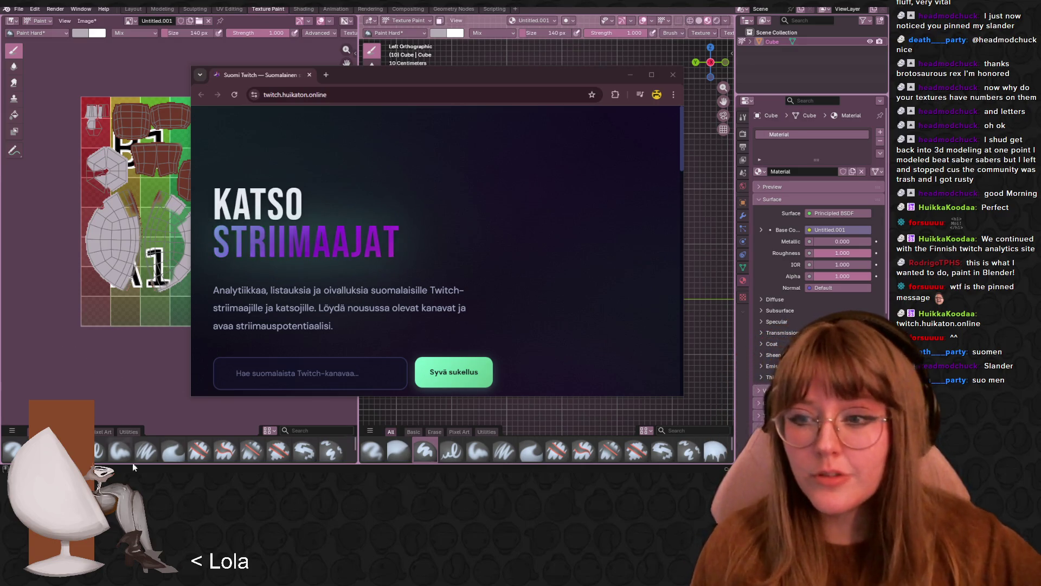
# - Maximise Chrome, enter a channel name in the site's search field, and scroll to the statistics
pyautogui.moveTo(536, 82); pyautogui.dragTo(587, 2)
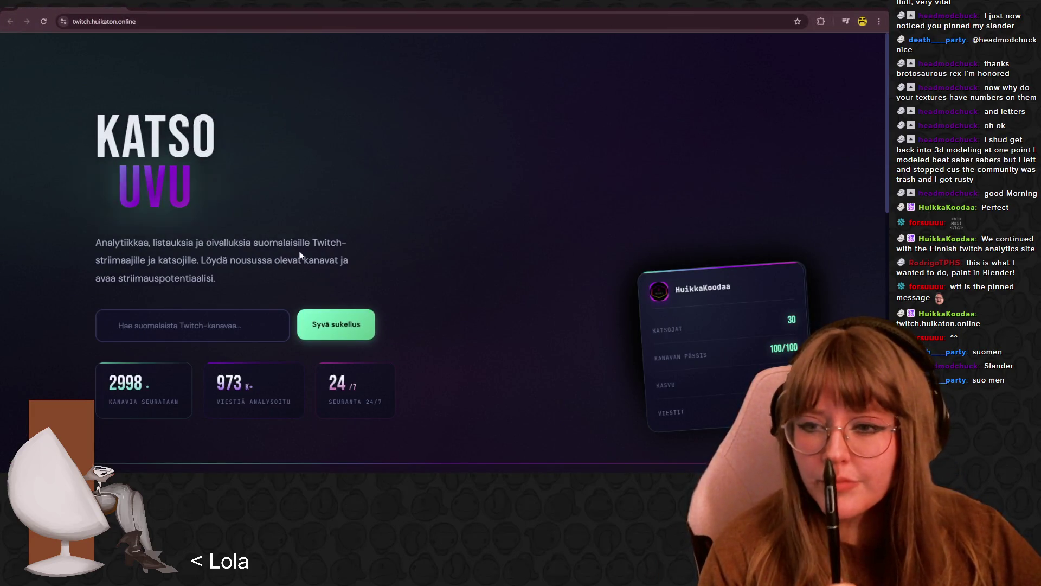
pyautogui.click(228, 327)
pyautogui.write('ruipana')
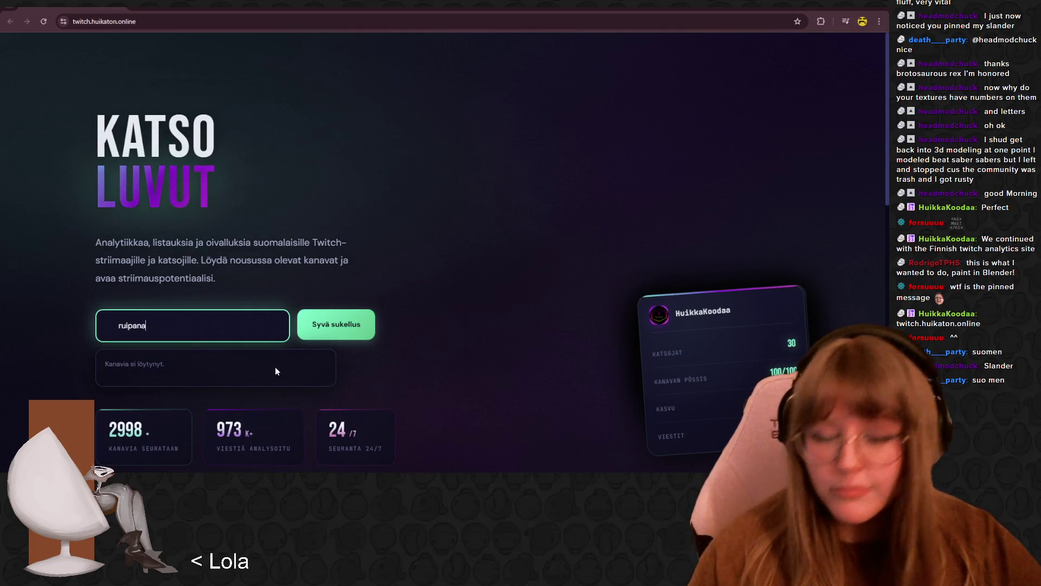
pyautogui.scroll(-2, 412, 379)
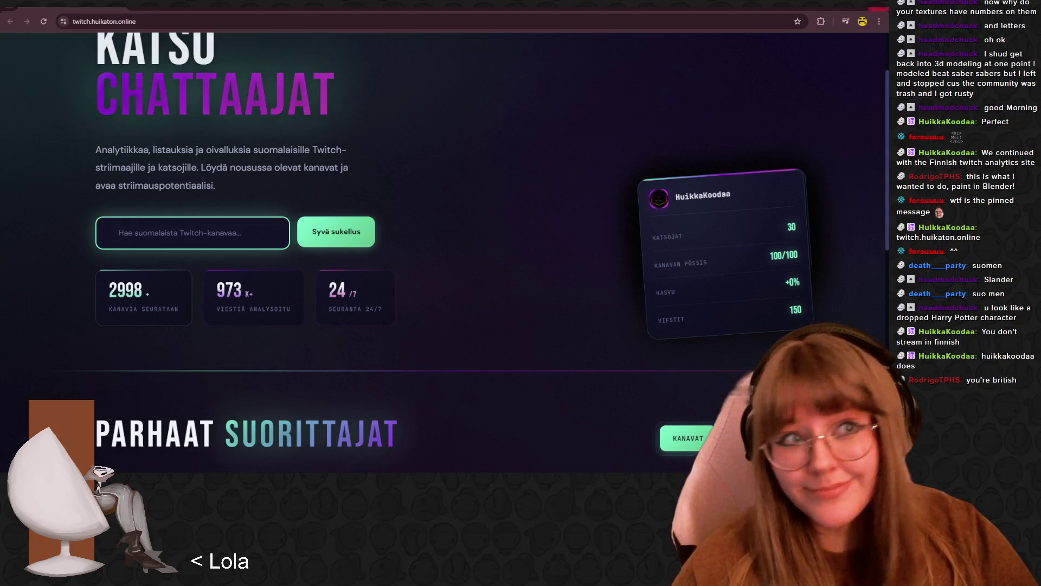
pyautogui.hotkey('alt', 'Tab')
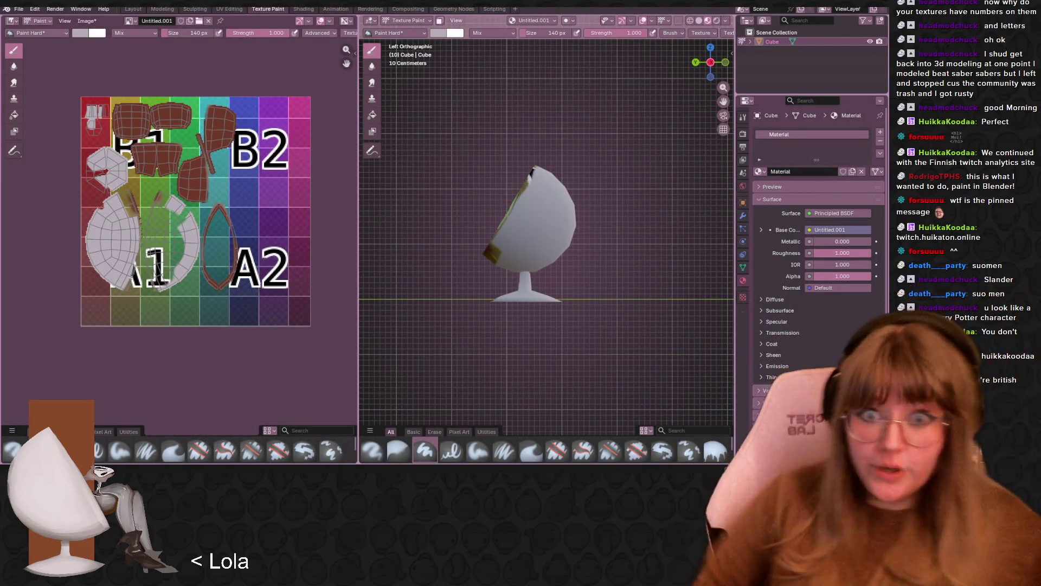
# - Paint the shell's dark left edge and the red stem and base white, undoing the green strokes
pyautogui.moveTo(537, 168)
pyautogui.mouseDown()
pyautogui.moveTo(512, 198)
pyautogui.moveTo(496, 258)
pyautogui.moveTo(487, 250)
pyautogui.moveTo(491, 270)
pyautogui.moveTo(488, 225)
pyautogui.moveTo(520, 157)
pyautogui.moveTo(518, 233)
pyautogui.moveTo(552, 239)
pyautogui.mouseUp()
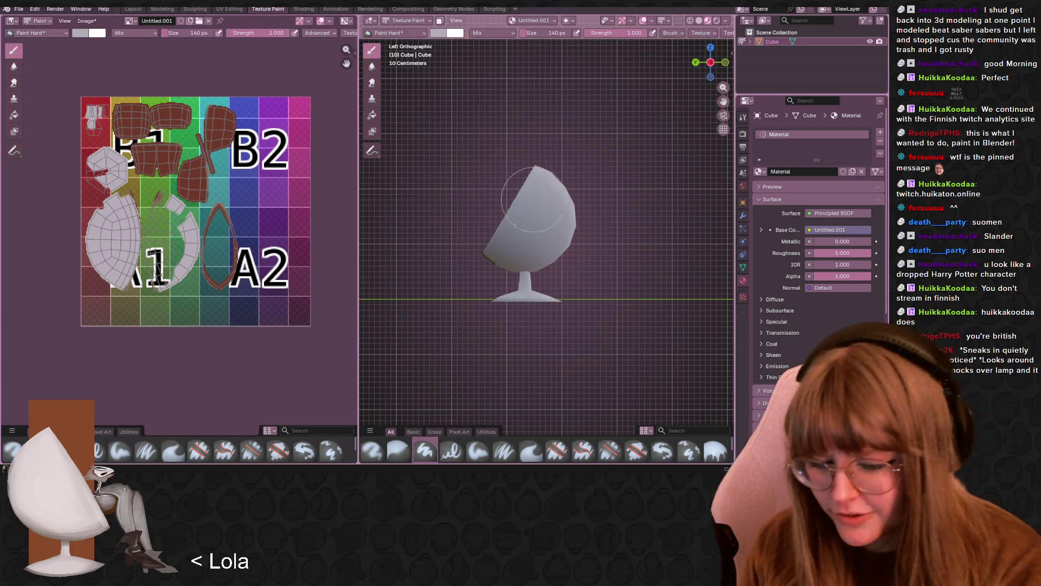
pyautogui.click(696, 63)
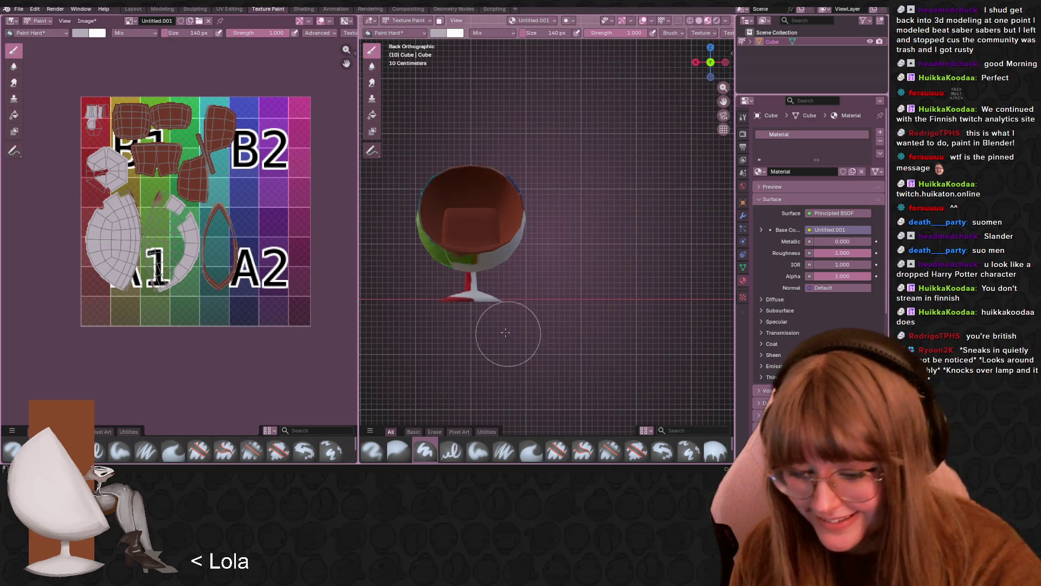
pyautogui.moveTo(507, 316)
pyautogui.mouseDown()
pyautogui.moveTo(425, 297)
pyautogui.moveTo(490, 307)
pyautogui.moveTo(434, 288)
pyautogui.moveTo(493, 289)
pyautogui.moveTo(420, 272)
pyautogui.moveTo(493, 301)
pyautogui.moveTo(462, 286)
pyautogui.moveTo(523, 263)
pyautogui.moveTo(526, 183)
pyautogui.moveTo(540, 190)
pyautogui.moveTo(542, 169)
pyautogui.mouseUp()
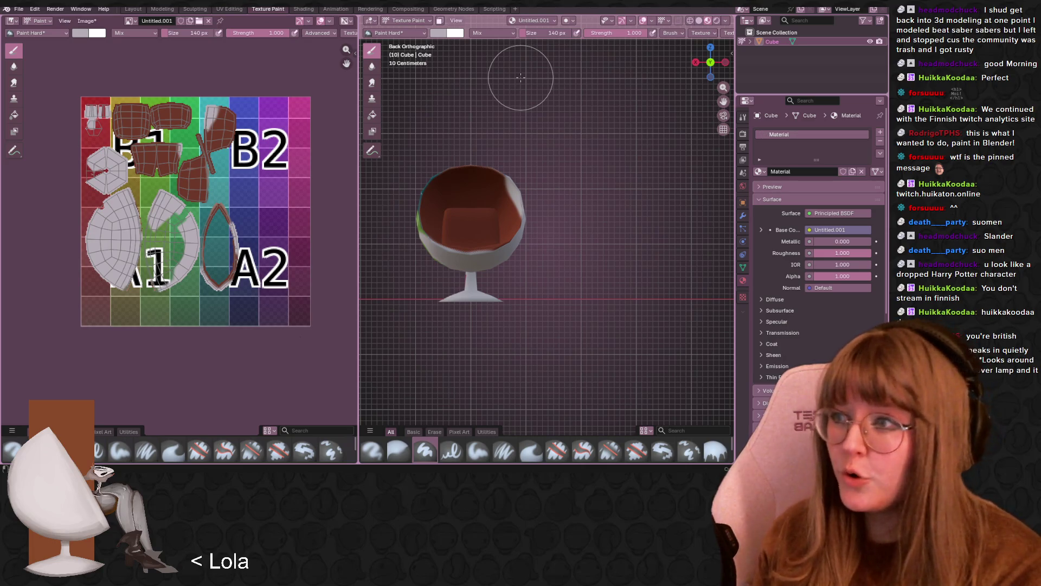
pyautogui.hotkey('ctrl', 'z')
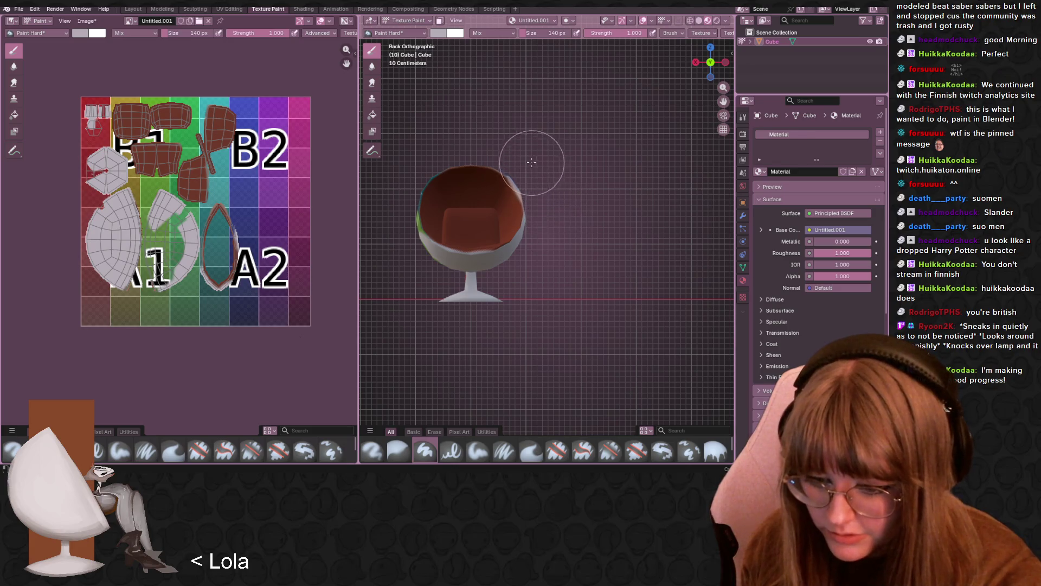
pyautogui.click(696, 62)
pyautogui.hotkey('ctrl', 'z')
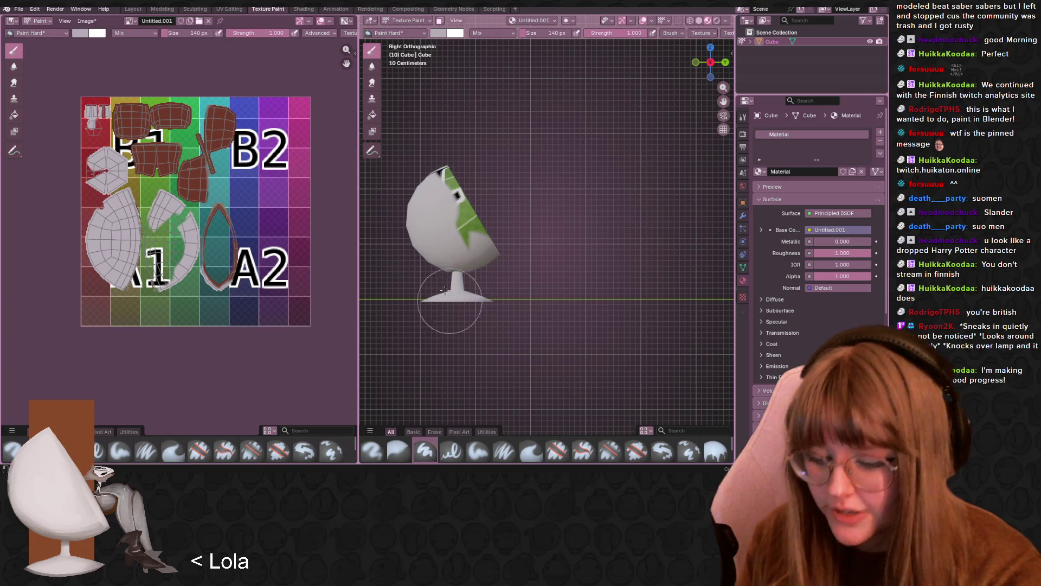
pyautogui.hotkey('ctrl', 'z')
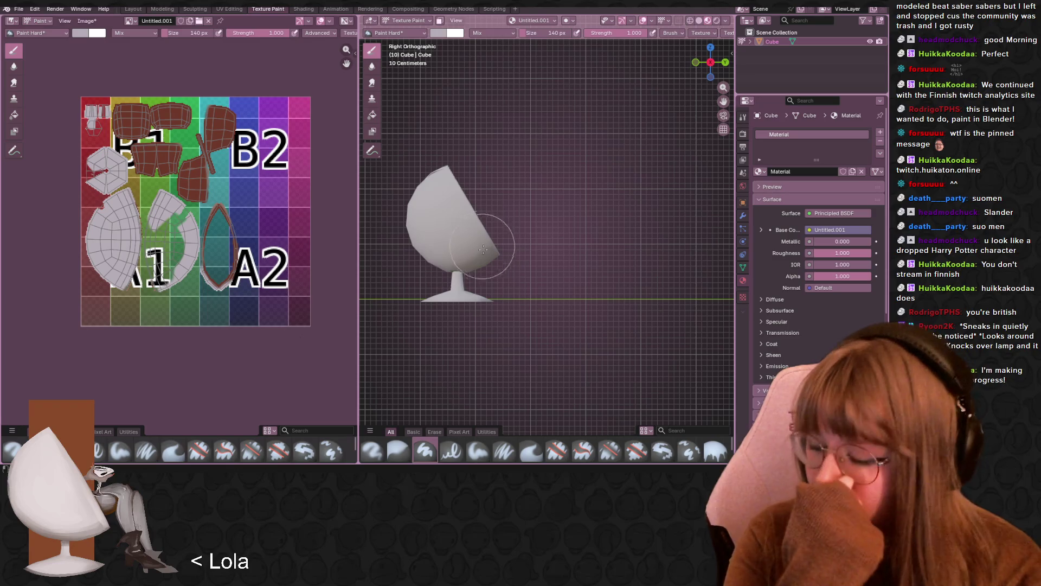
pyautogui.hotkey('ctrl', 'z')
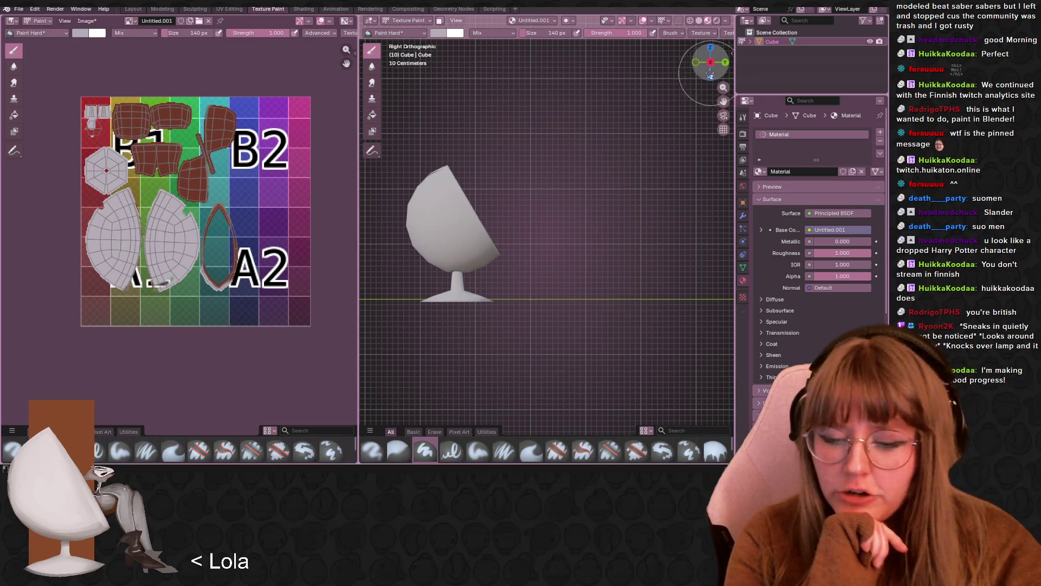
# - From the bottom view, paint the small texture island light grey with a 123 px brush
pyautogui.click(710, 76)
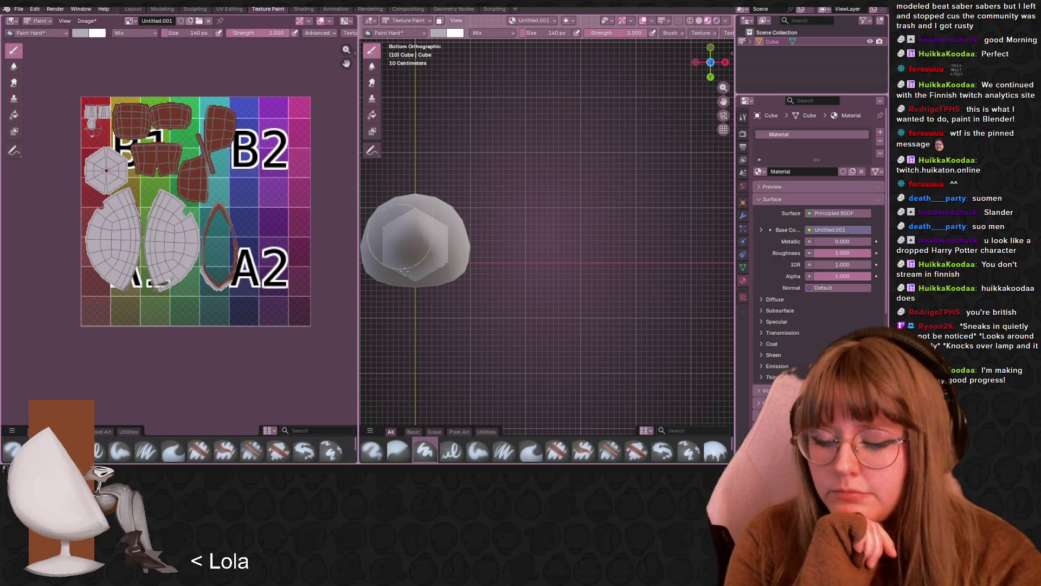
pyautogui.click(415, 244)
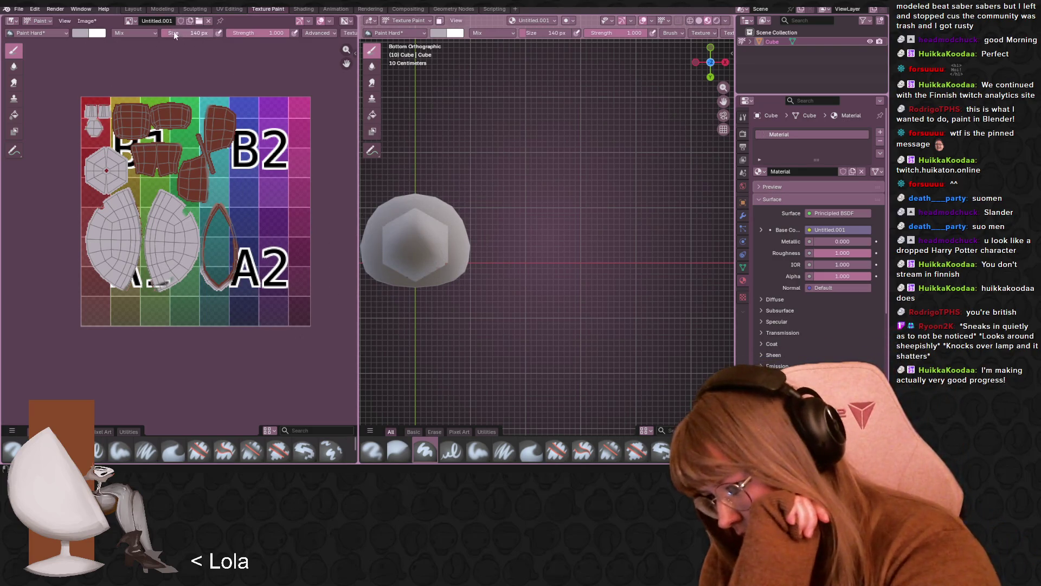
pyautogui.moveTo(168, 31); pyautogui.dragTo(159, 31)
pyautogui.moveTo(154, 309); pyautogui.dragTo(147, 251)
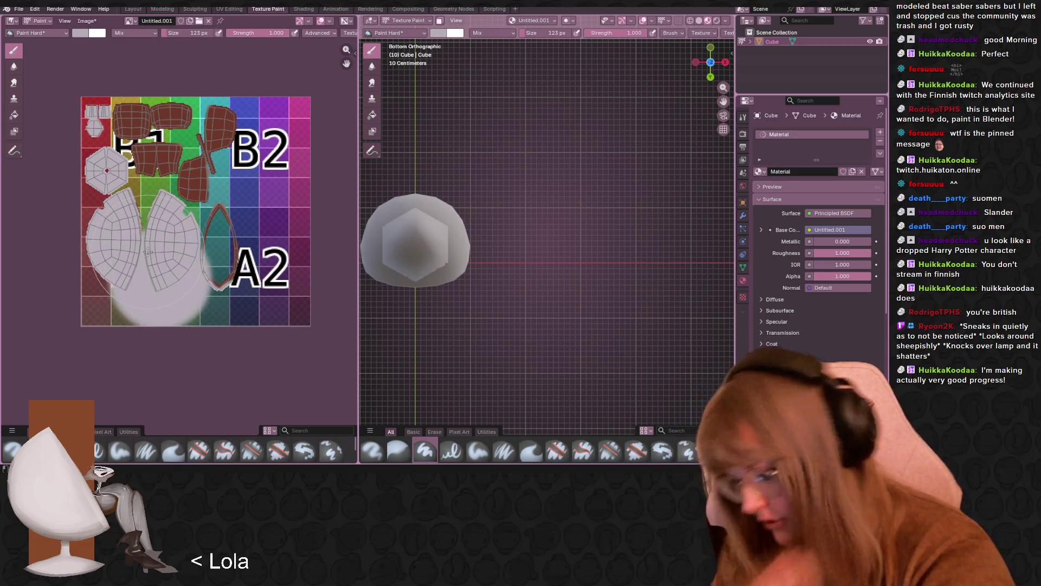
pyautogui.hotkey('ctrl', 'z')
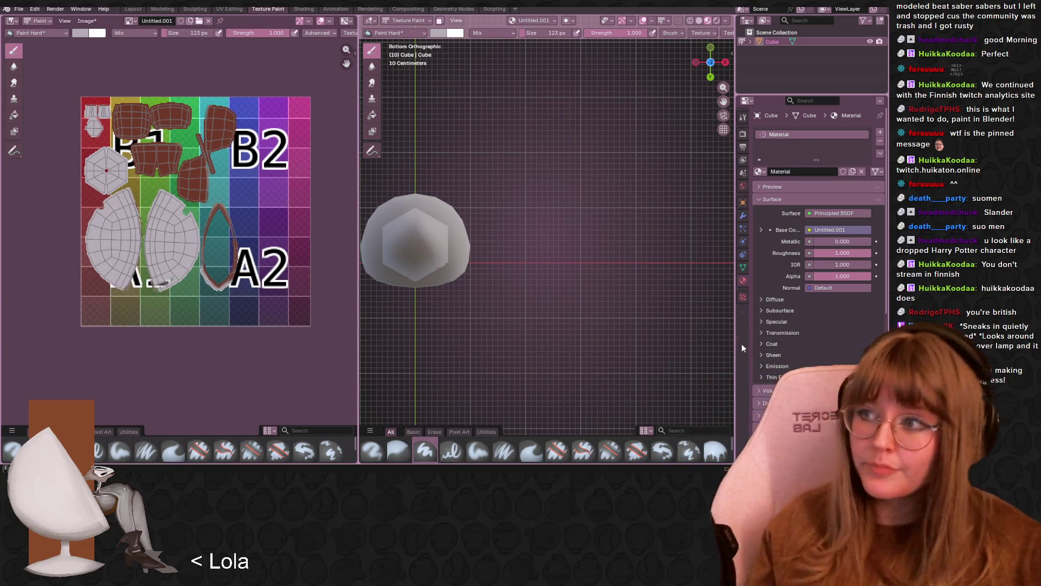
pyautogui.moveTo(617, 245)
pyautogui.mouseDown(button='middle')
pyautogui.moveTo(479, 266)
pyautogui.moveTo(655, 226)
pyautogui.moveTo(656, 82)
pyautogui.mouseUp(button='middle')
# - Frame the whole chair and toggle the viewport between flat and material preview shading
pyautogui.scroll(4, 648, 232)
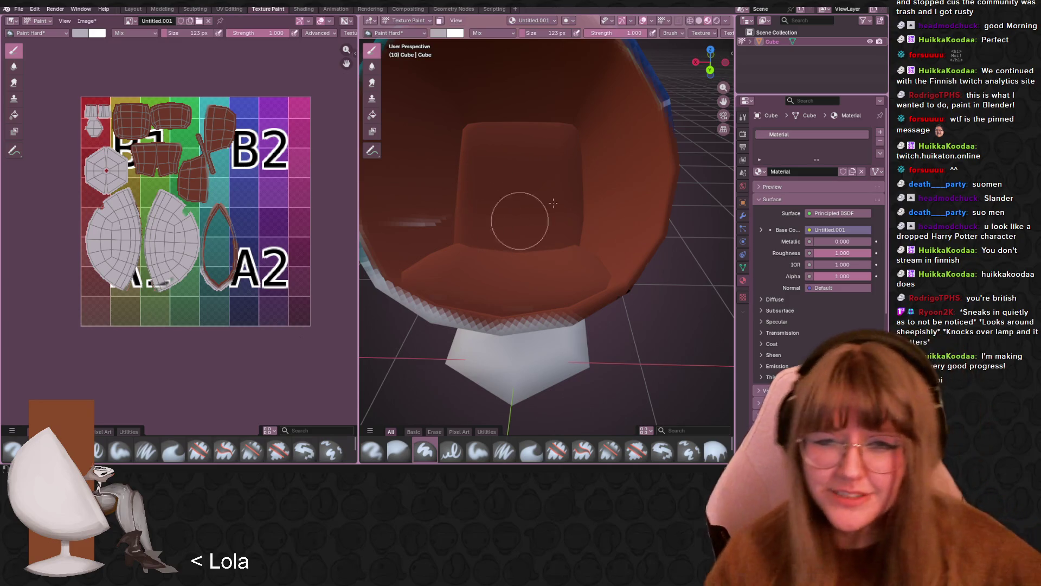
pyautogui.scroll(2, 577, 228)
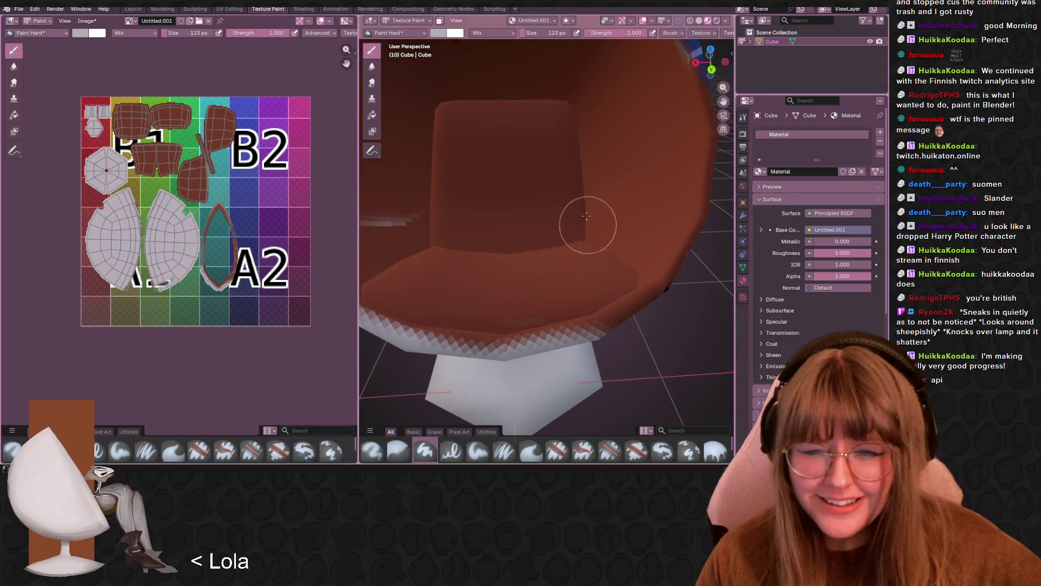
pyautogui.keyDown('shift'); pyautogui.moveTo(568, 210); pyautogui.dragTo(583, 260, button='middle'); pyautogui.keyUp('shift')
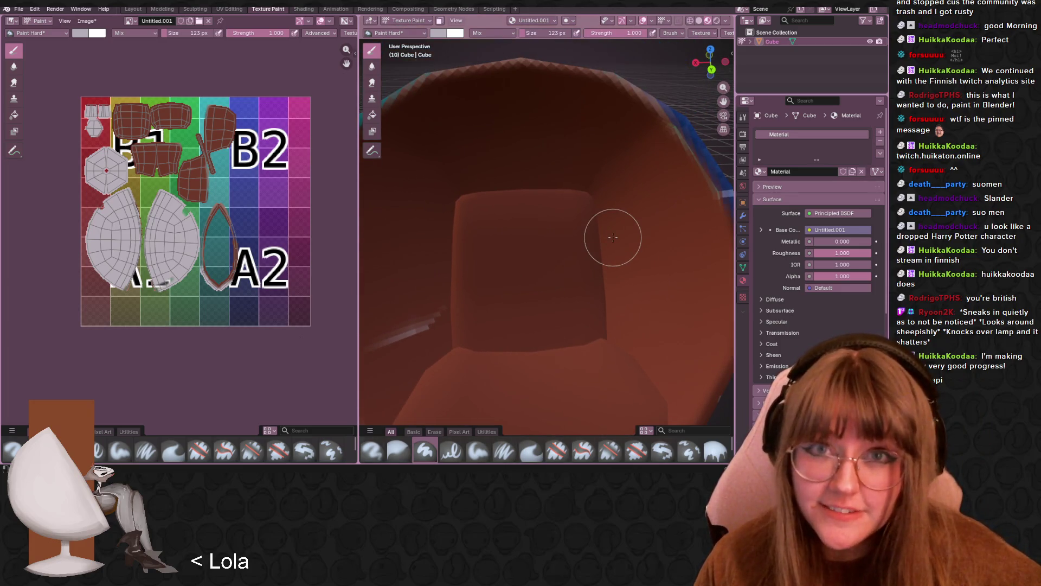
pyautogui.scroll(-3, 593, 235)
pyautogui.scroll(3, 593, 235)
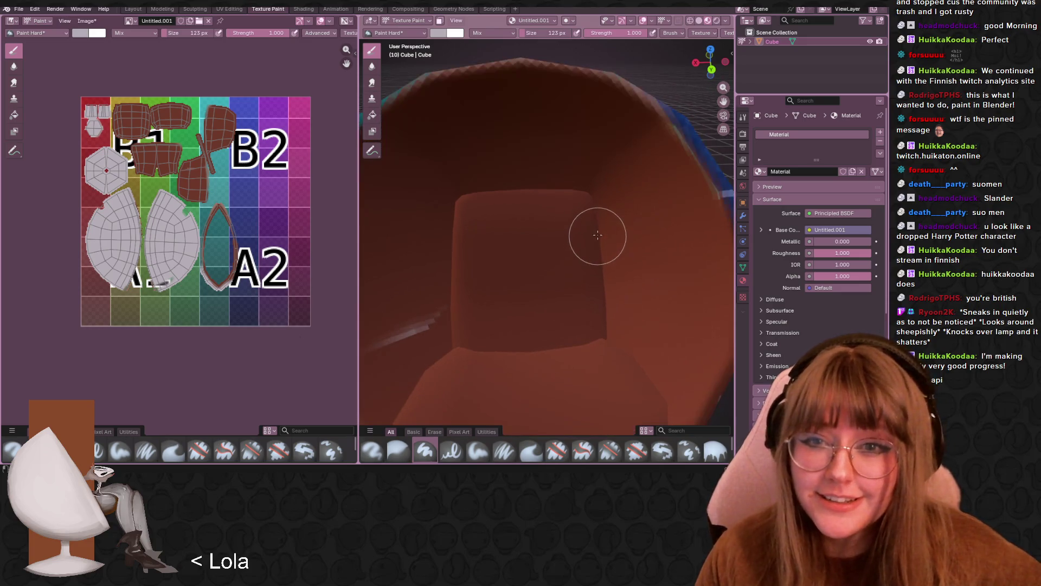
pyautogui.moveTo(599, 235)
pyautogui.keyDown('shift'); pyautogui.mouseDown(button='middle')
pyautogui.moveTo(592, 185)
pyautogui.moveTo(621, 197)
pyautogui.mouseUp(button='middle'); pyautogui.keyUp('shift')
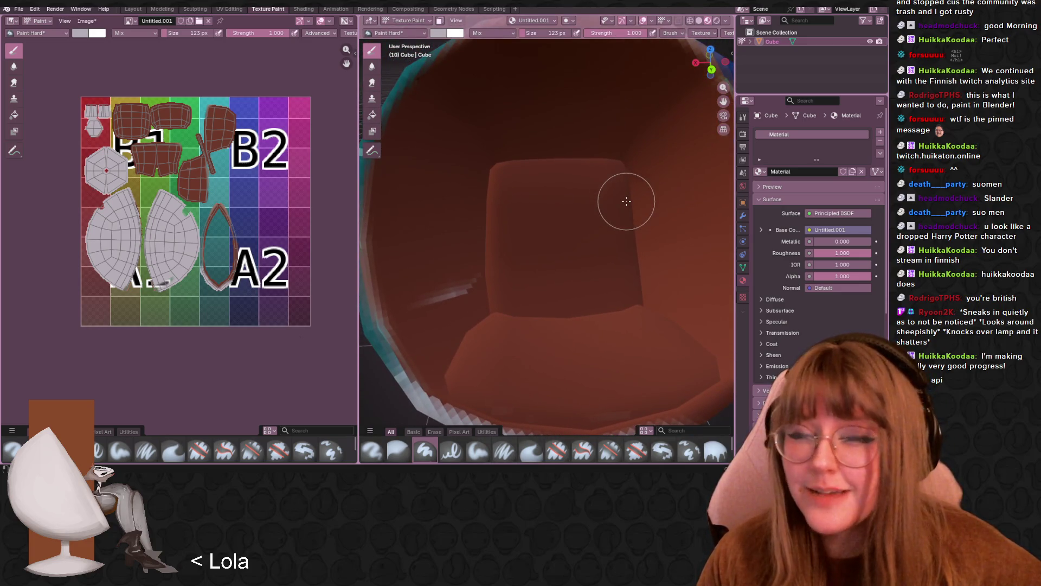
pyautogui.moveTo(632, 104)
pyautogui.keyDown('shift'); pyautogui.mouseDown(button='middle')
pyautogui.moveTo(542, 105)
pyautogui.moveTo(558, 128)
pyautogui.mouseUp(button='middle'); pyautogui.keyUp('shift')
pyautogui.scroll(-2, 565, 114)
pyautogui.scroll(3, 551, 175)
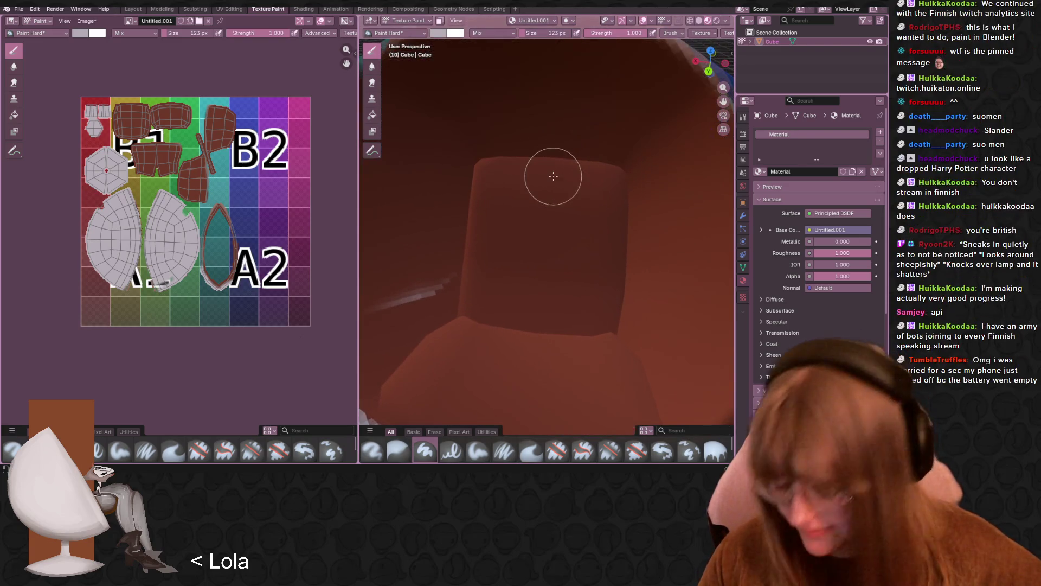
pyautogui.click(717, 21)
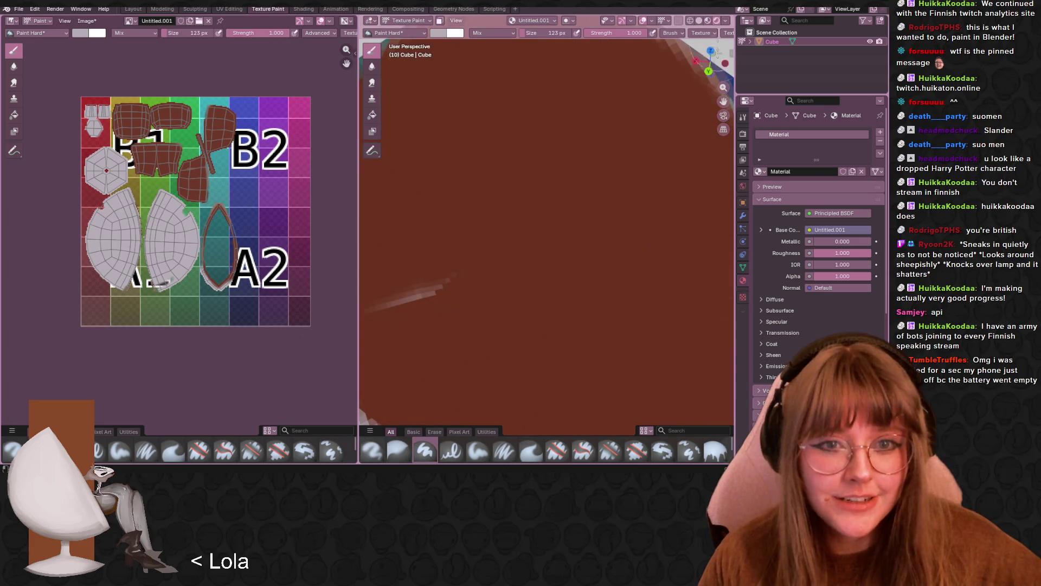
pyautogui.scroll(-5, 685, 248)
pyautogui.scroll(3, 685, 248)
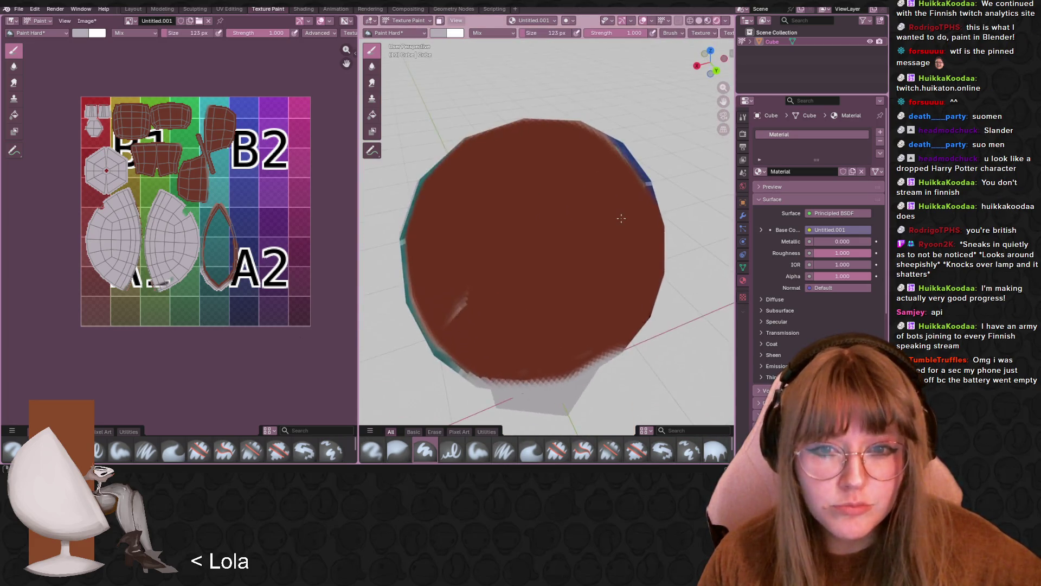
pyautogui.click(708, 21)
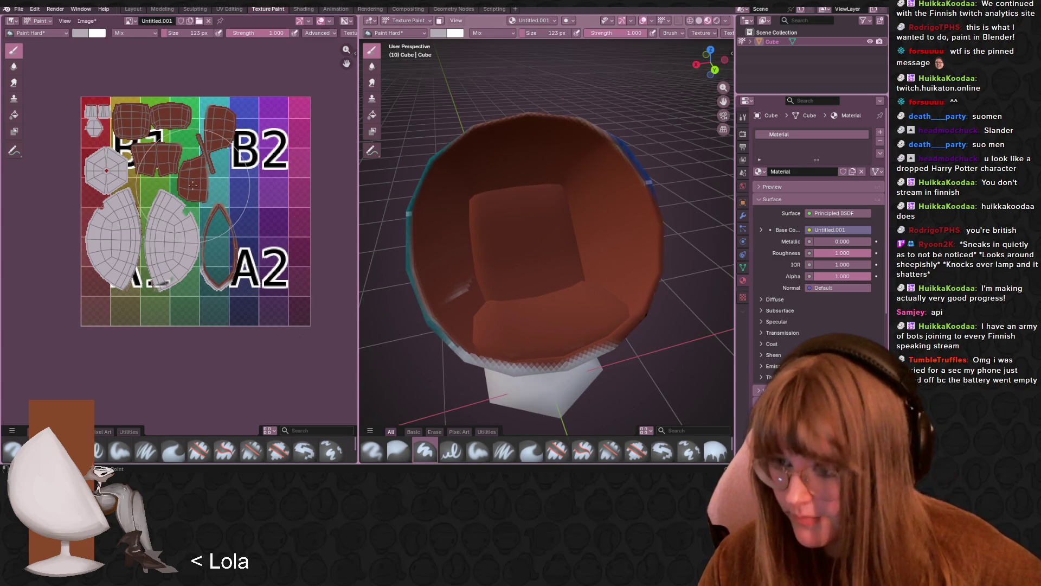
# - Sample the interior brown, lighten it slightly, and reduce the brush size to 54 px
pyautogui.moveTo(210, 181); pyautogui.dragTo(211, 183, button='middle')
pyautogui.press('s')
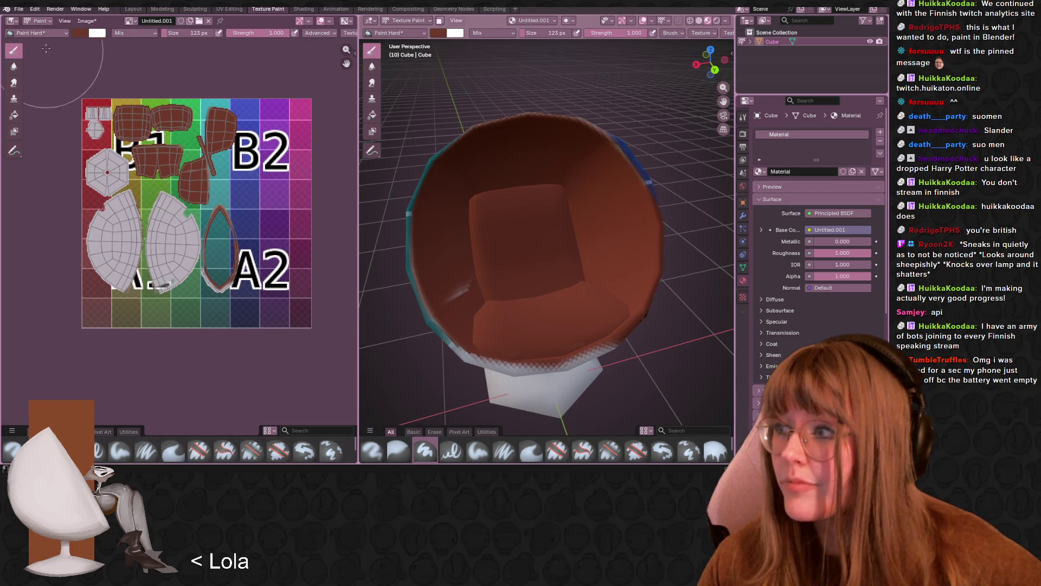
pyautogui.click(79, 33)
pyautogui.moveTo(156, 89); pyautogui.dragTo(155, 87)
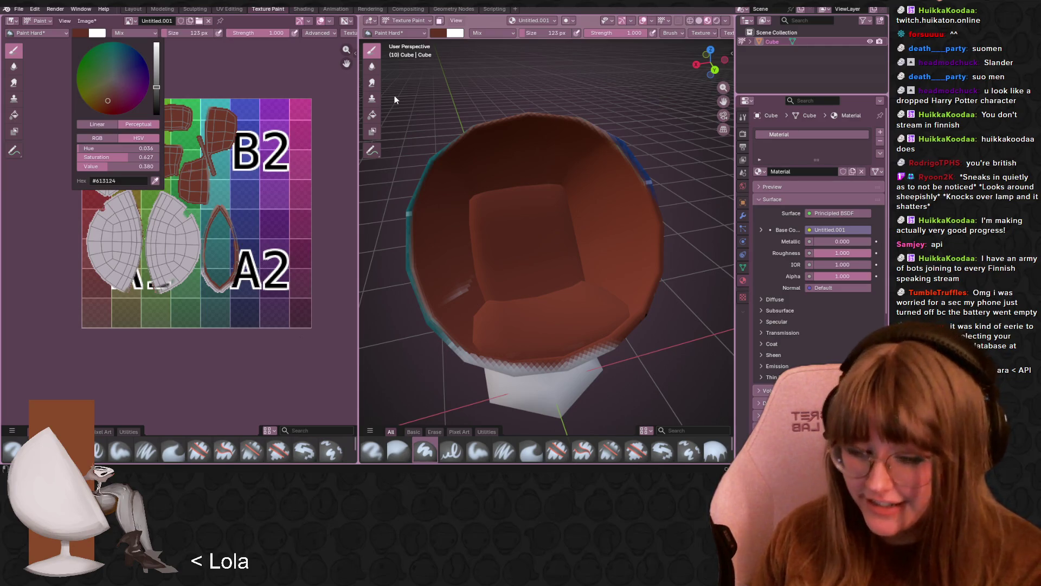
pyautogui.click(529, 33)
pyautogui.press('Return')
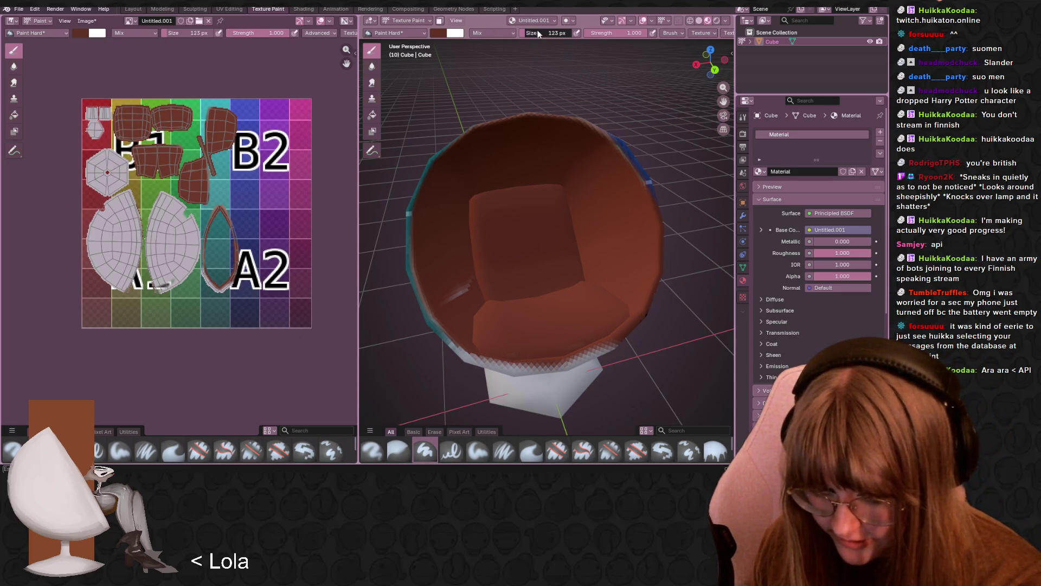
pyautogui.write('62')
pyautogui.moveTo(531, 32); pyautogui.dragTo(515, 32)
pyautogui.click(438, 32)
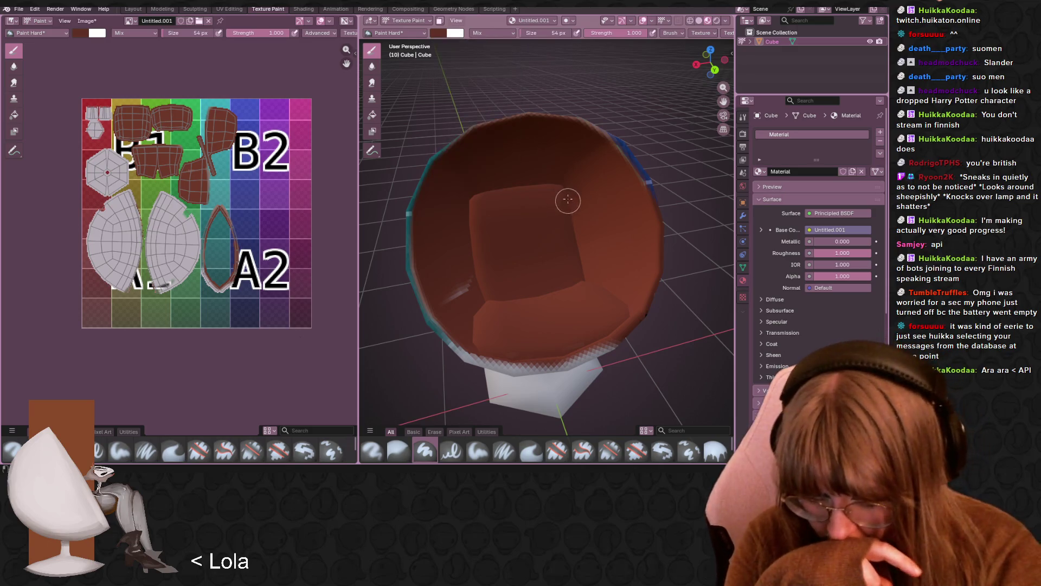
# - Try a darker stroke down the seat-back fold, undo it, and set the brush to 37 px
pyautogui.moveTo(565, 194); pyautogui.dragTo(580, 257)
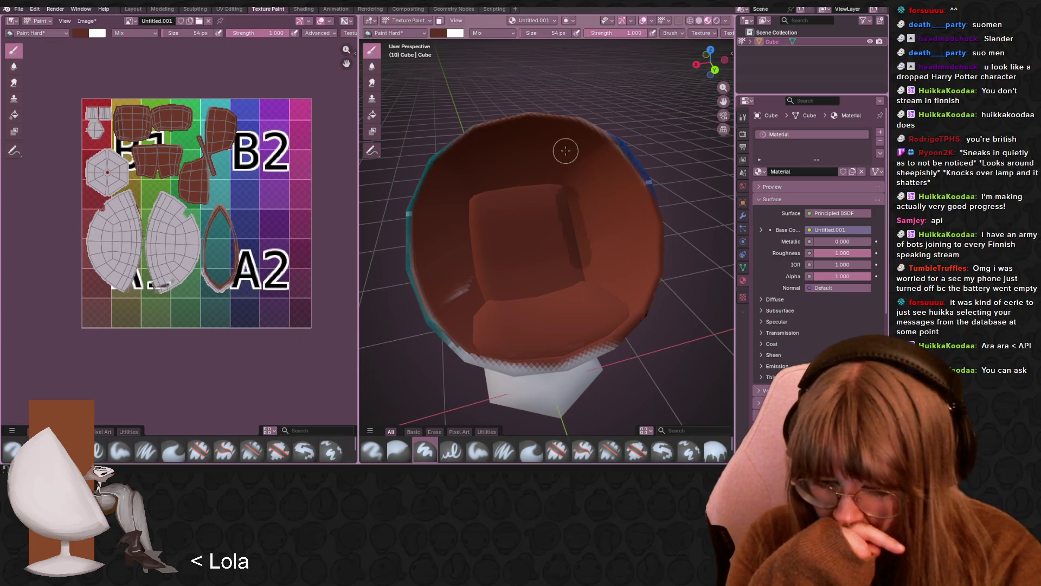
pyautogui.hotkey('ctrl', 'z')
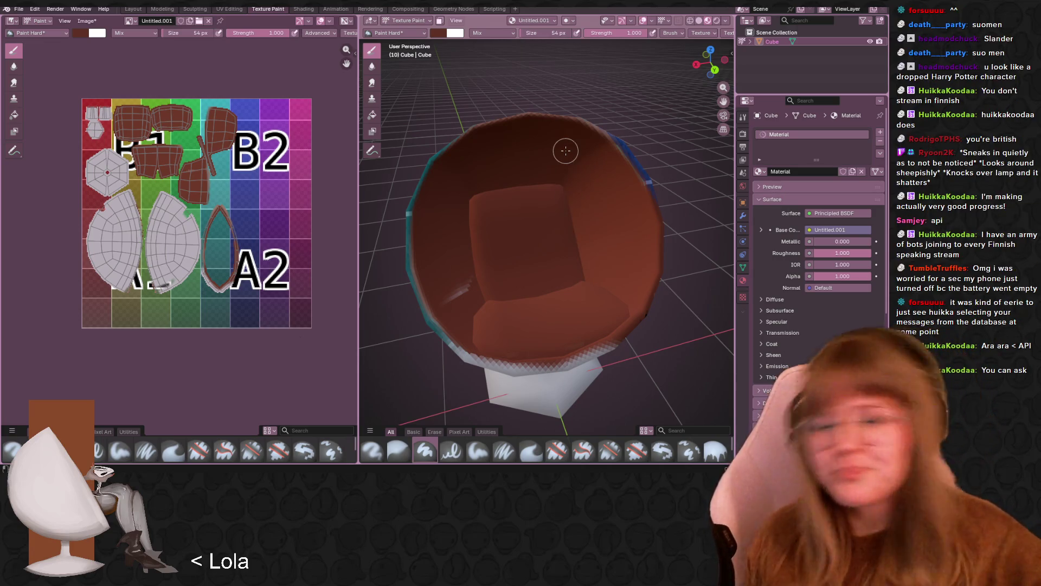
pyautogui.scroll(3, 582, 150)
pyautogui.moveTo(610, 200); pyautogui.dragTo(615, 181, button='middle')
pyautogui.click(535, 33)
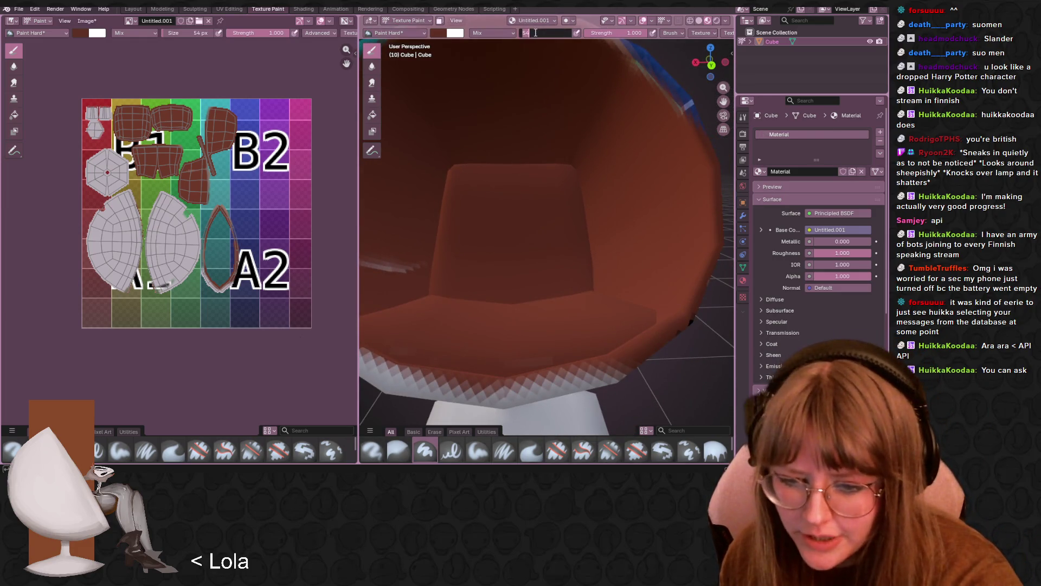
pyautogui.press('Return')
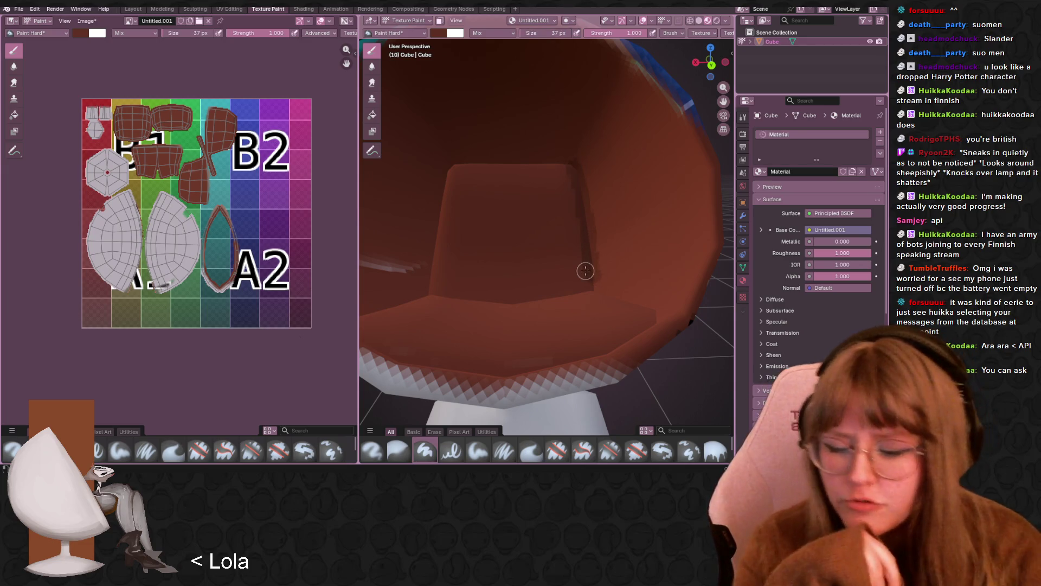
# - Shade the seat cushion's inner edge, the inner walls and the shell above the seat back darker brown
pyautogui.moveTo(637, 267); pyautogui.dragTo(646, 322, button='middle')
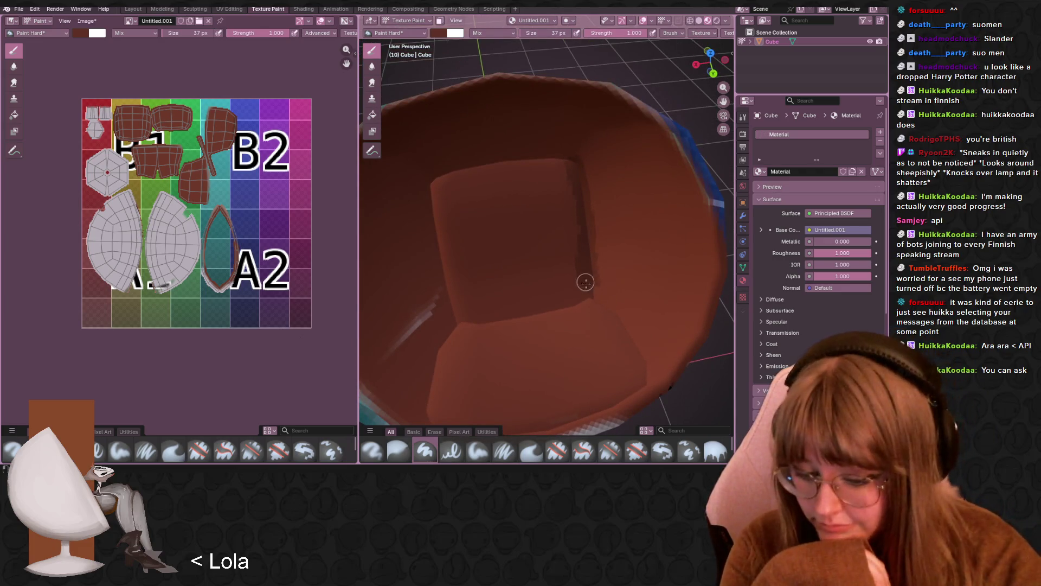
pyautogui.moveTo(594, 296); pyautogui.dragTo(630, 330)
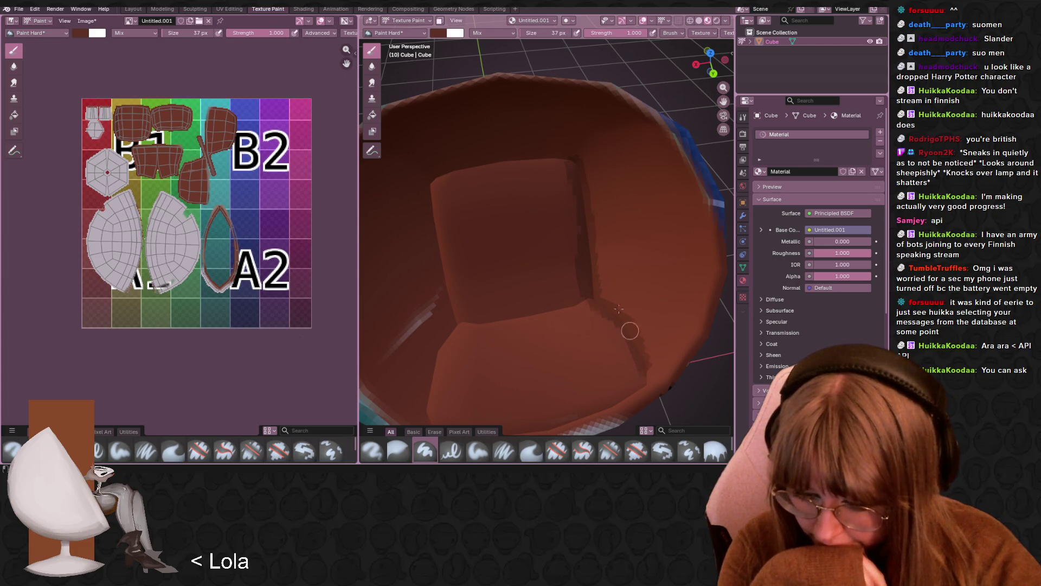
pyautogui.moveTo(607, 289)
pyautogui.mouseDown()
pyautogui.moveTo(620, 240)
pyautogui.moveTo(618, 272)
pyautogui.mouseUp()
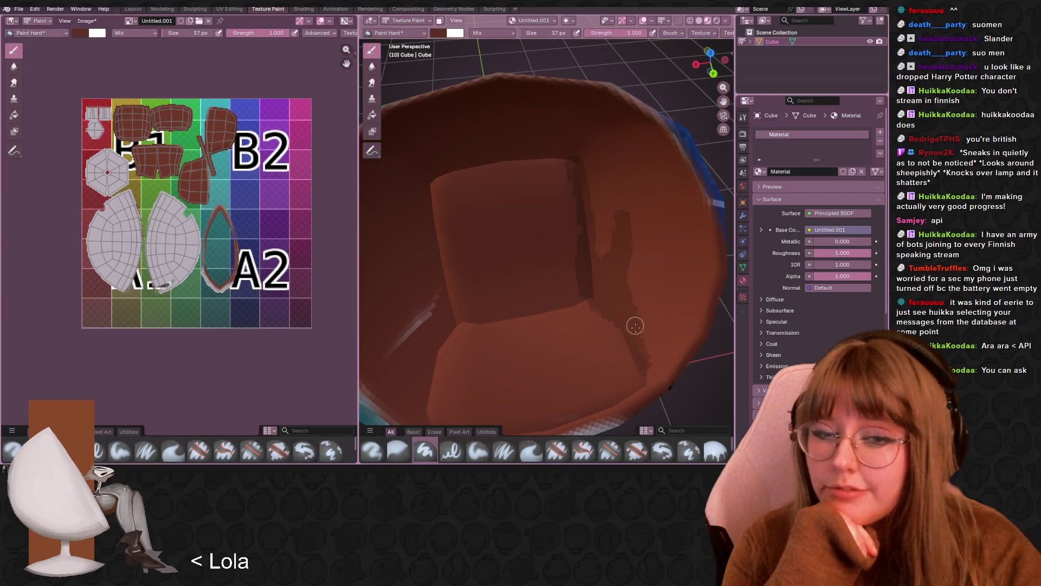
pyautogui.moveTo(619, 339); pyautogui.dragTo(704, 289, button='middle')
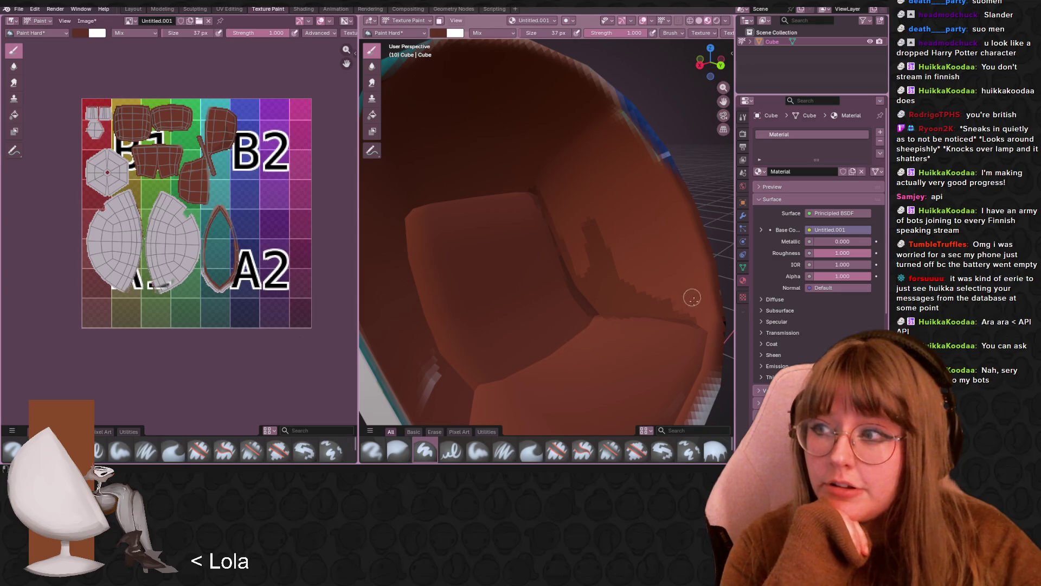
pyautogui.moveTo(699, 316)
pyautogui.mouseDown()
pyautogui.moveTo(694, 261)
pyautogui.moveTo(671, 205)
pyautogui.moveTo(688, 299)
pyautogui.mouseUp()
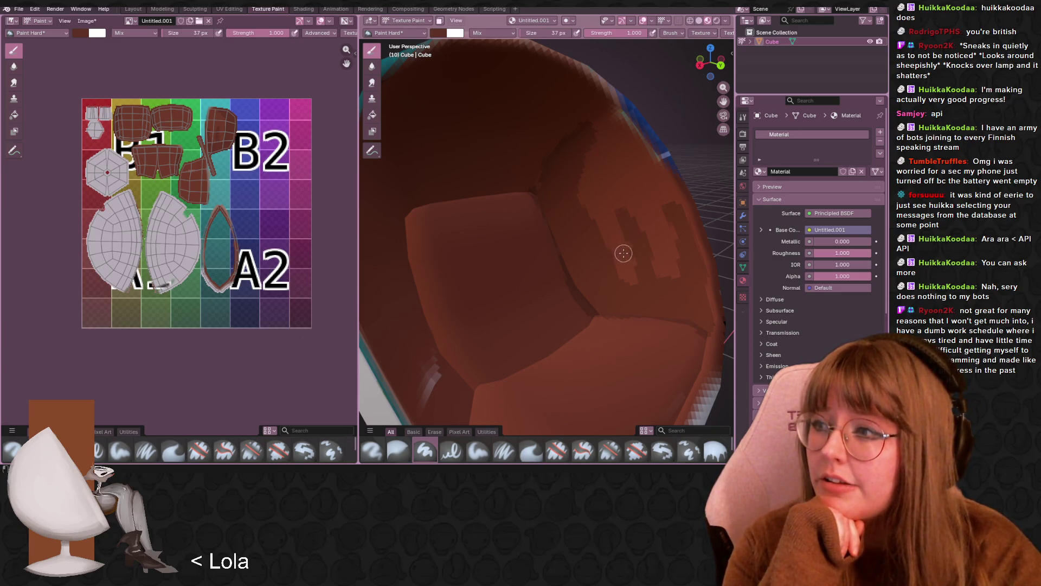
pyautogui.moveTo(623, 253); pyautogui.dragTo(554, 238, button='middle')
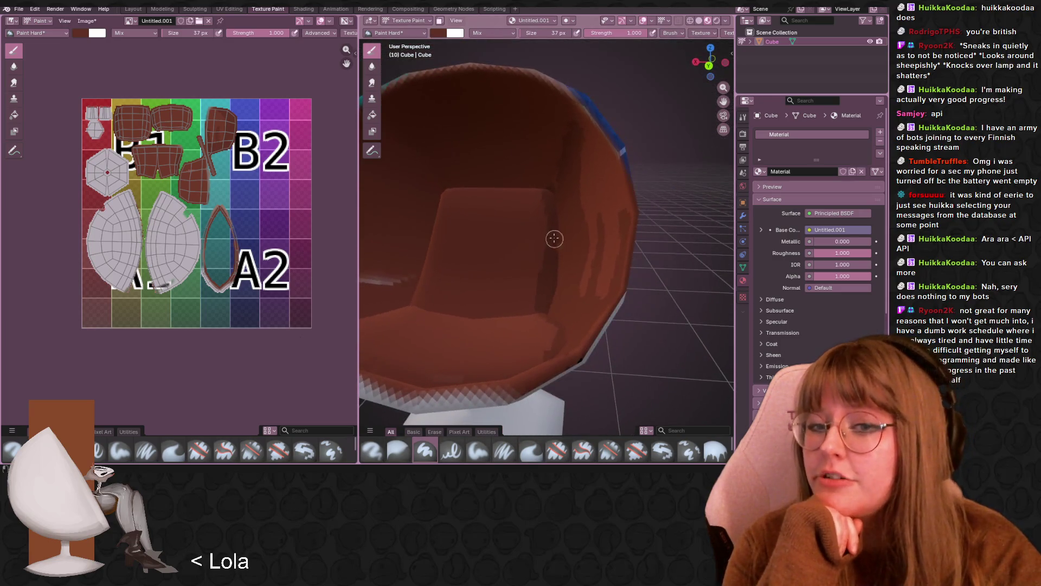
pyautogui.moveTo(445, 189); pyautogui.dragTo(469, 179)
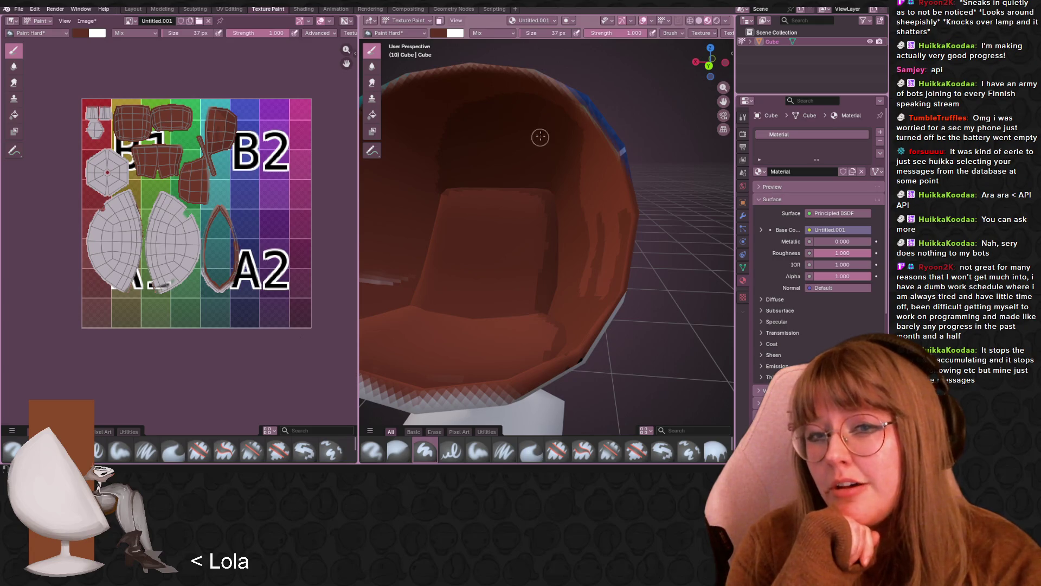
pyautogui.moveTo(479, 198)
pyautogui.mouseDown(button='middle')
pyautogui.moveTo(570, 167)
pyautogui.moveTo(539, 167)
pyautogui.mouseUp(button='middle')
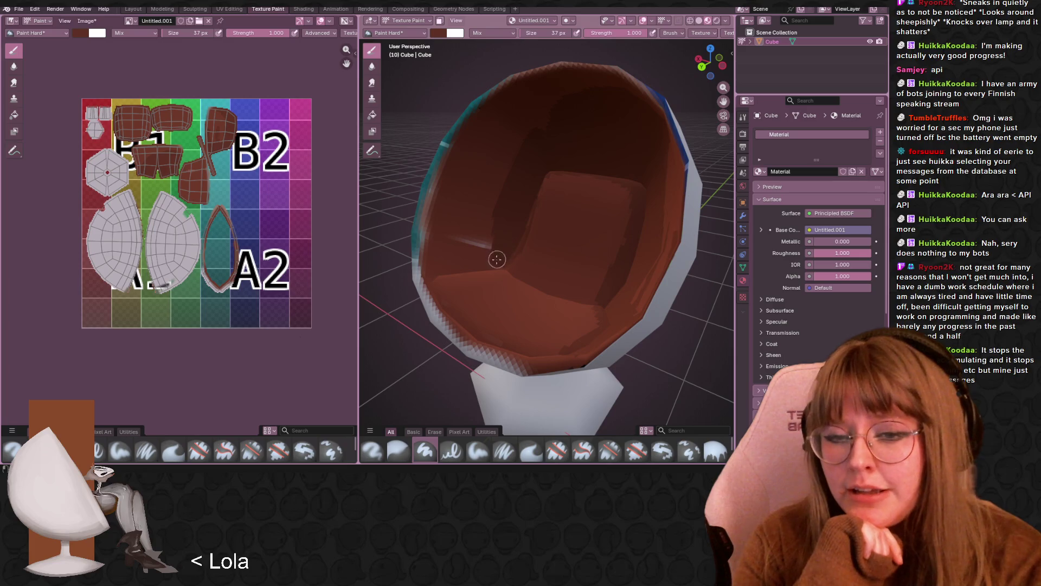
# - Cover the light streaks on the left inner wall in dark red-brown and resize the brush (1 px, then 27 px)
pyautogui.moveTo(438, 272)
pyautogui.mouseDown()
pyautogui.moveTo(477, 170)
pyautogui.moveTo(453, 234)
pyautogui.moveTo(482, 226)
pyautogui.mouseUp()
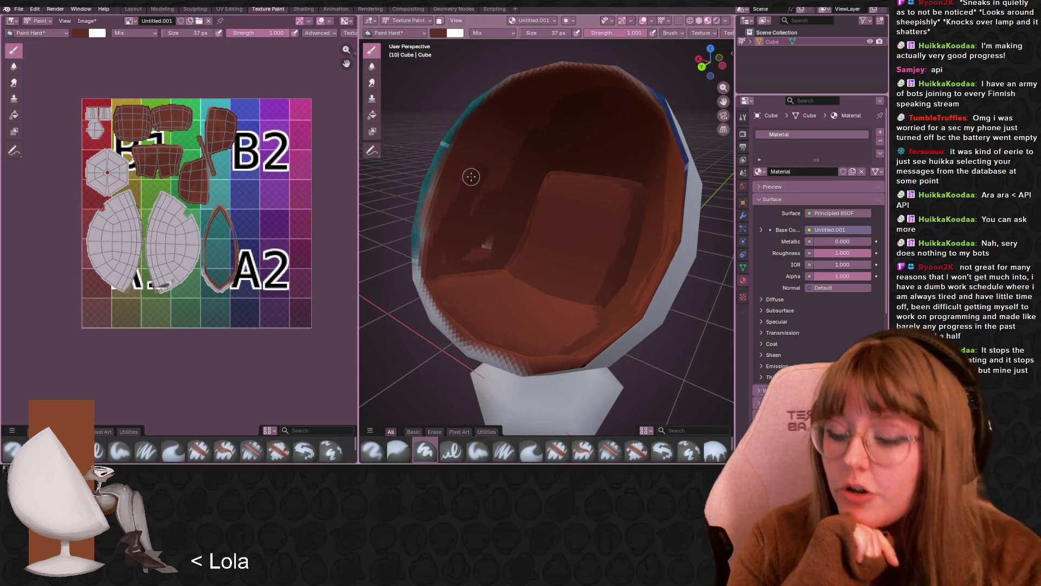
pyautogui.moveTo(471, 176)
pyautogui.mouseDown()
pyautogui.moveTo(481, 235)
pyautogui.moveTo(495, 227)
pyautogui.moveTo(448, 258)
pyautogui.moveTo(495, 193)
pyautogui.mouseUp()
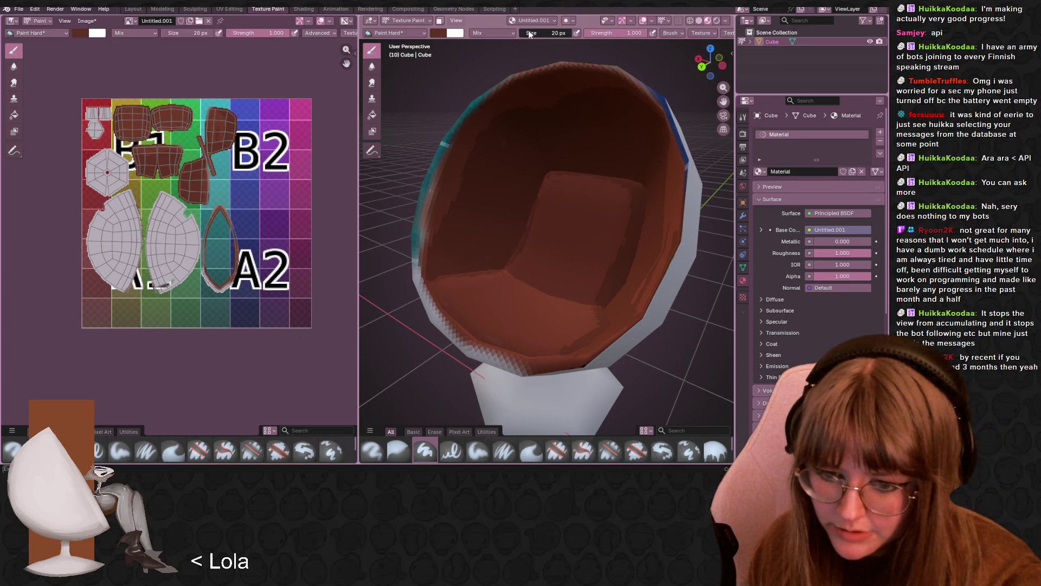
pyautogui.moveTo(530, 33); pyautogui.dragTo(499, 34)
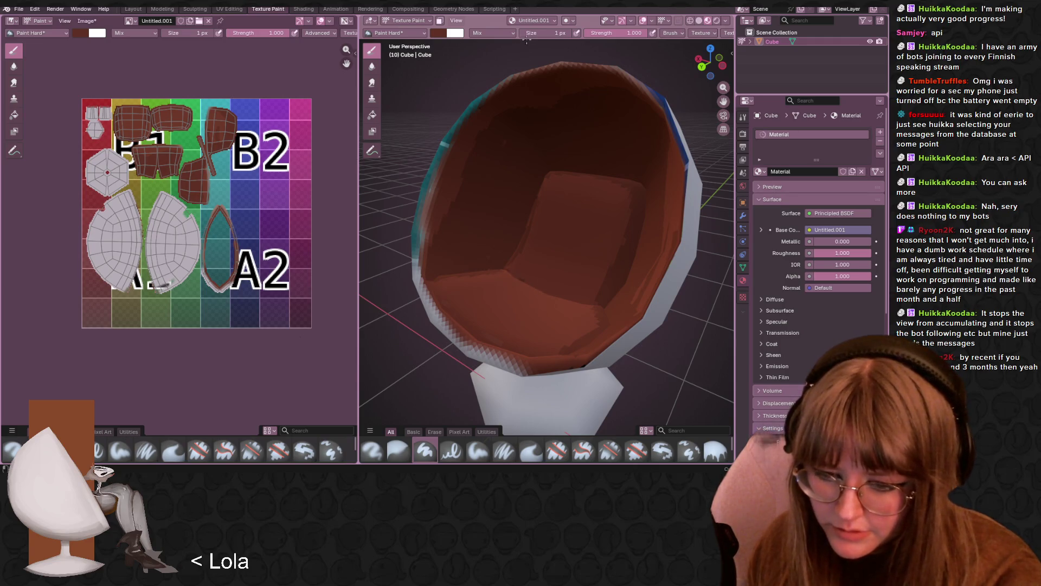
pyautogui.write('27')
pyautogui.press('Return')
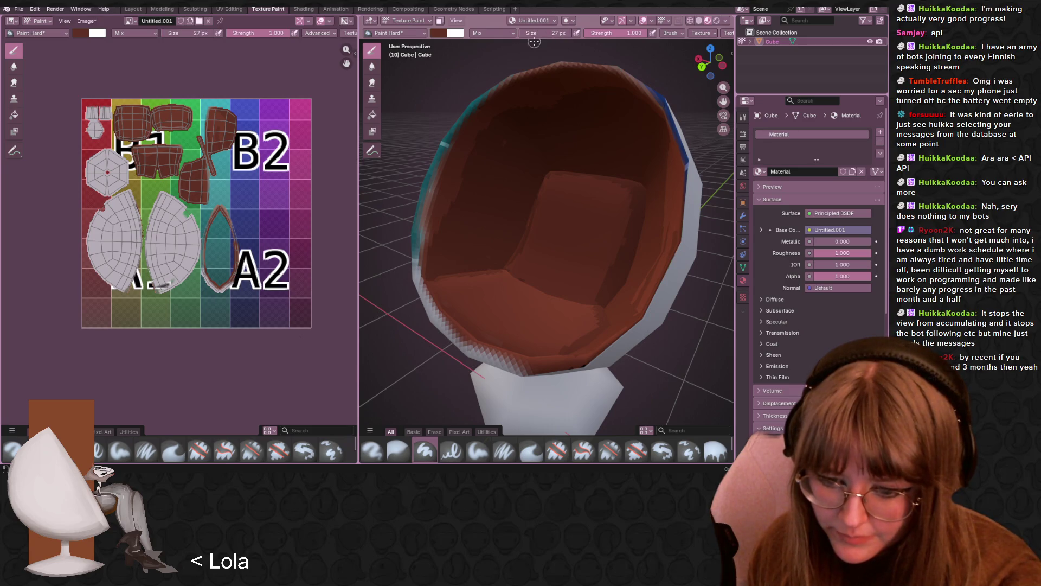
pyautogui.moveTo(549, 230)
pyautogui.mouseDown(button='middle')
pyautogui.moveTo(562, 266)
pyautogui.moveTo(540, 258)
pyautogui.mouseUp(button='middle')
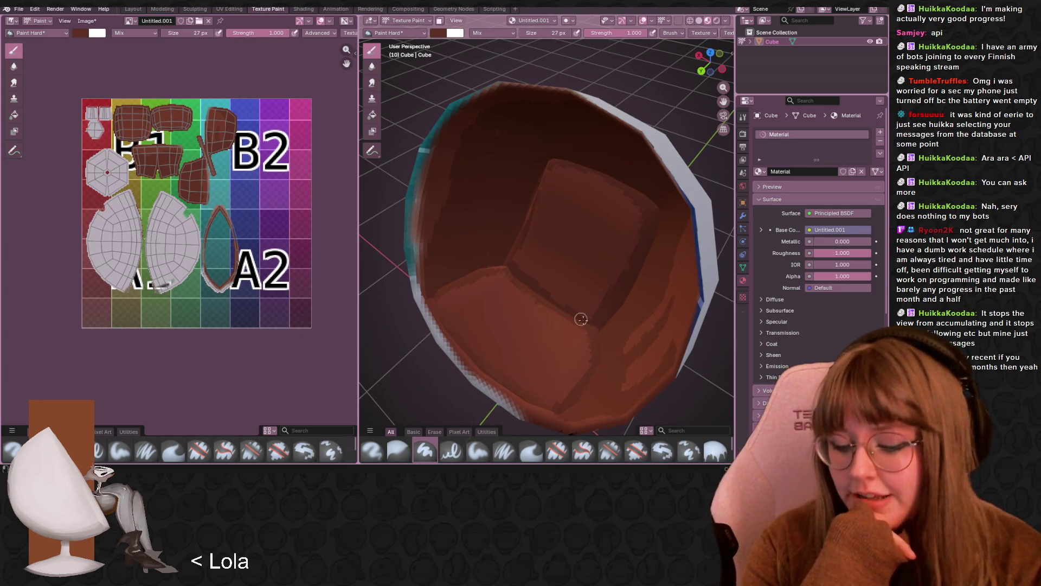
# - Add darker brown shading marks around the edges of the back and seat cushions
pyautogui.moveTo(560, 255)
pyautogui.mouseDown()
pyautogui.moveTo(551, 281)
pyautogui.moveTo(569, 226)
pyautogui.mouseUp()
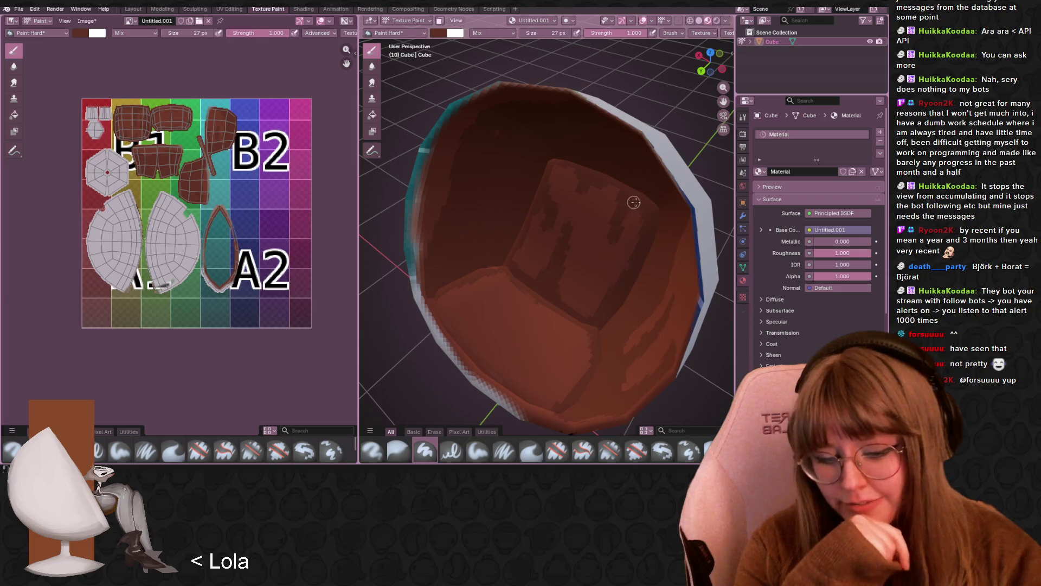
pyautogui.moveTo(602, 254)
pyautogui.mouseDown(button='middle')
pyautogui.moveTo(639, 254)
pyautogui.moveTo(632, 243)
pyautogui.moveTo(625, 268)
pyautogui.moveTo(487, 372)
pyautogui.mouseUp(button='middle')
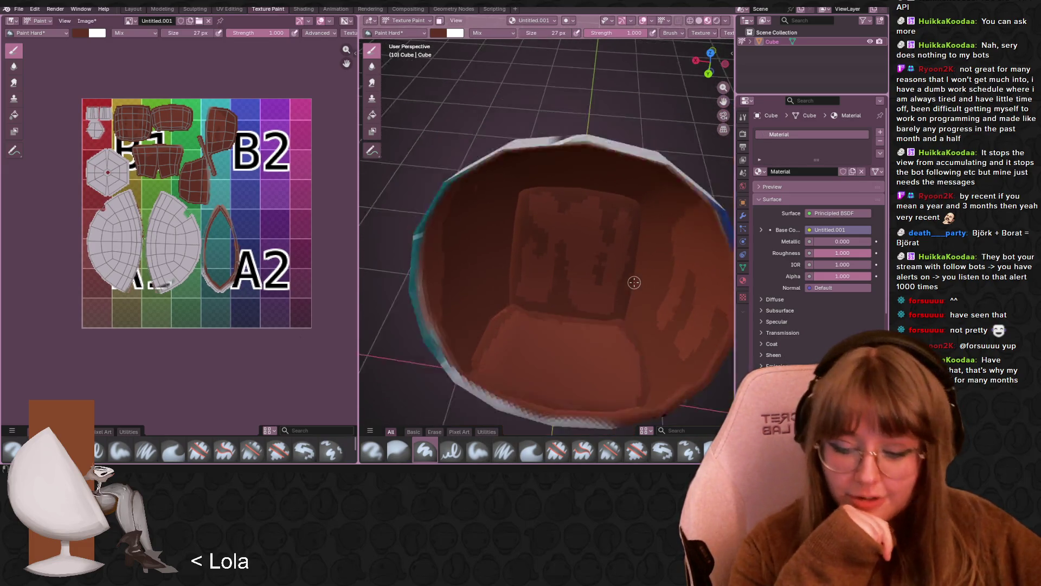
pyautogui.scroll(-3, 487, 372)
pyautogui.scroll(3, 486, 372)
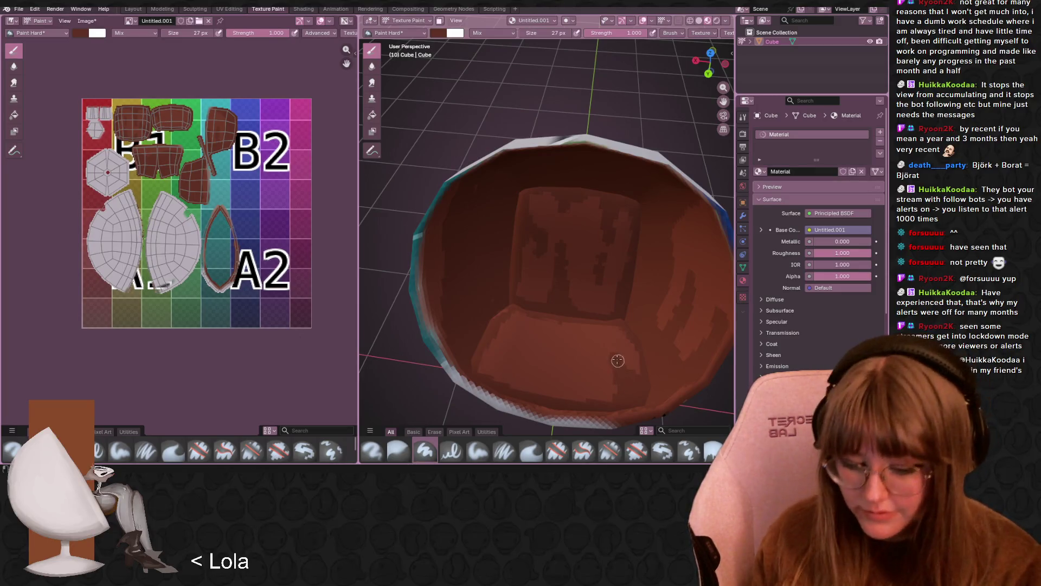
pyautogui.moveTo(618, 360); pyautogui.dragTo(616, 333)
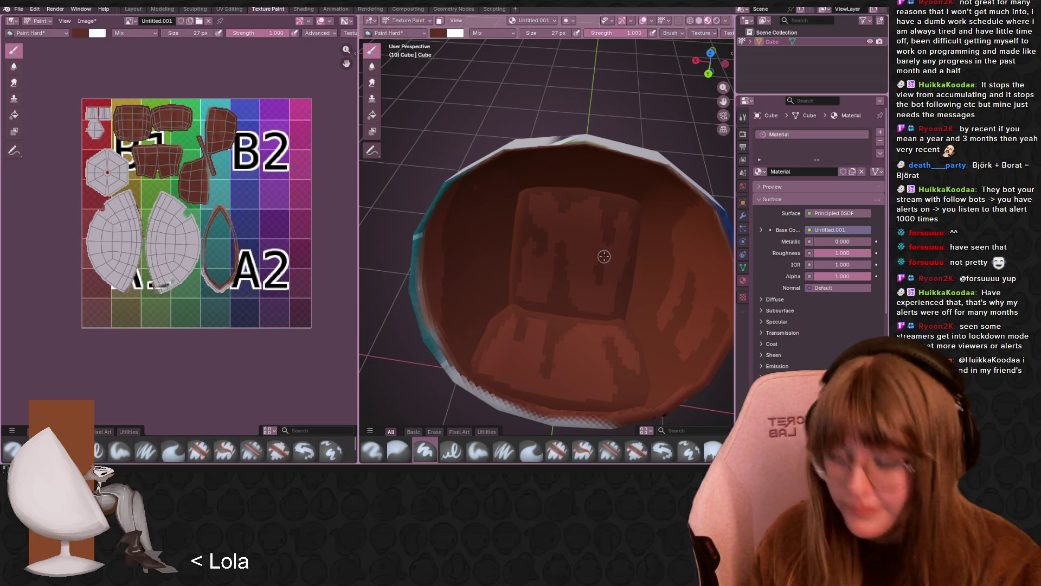
pyautogui.moveTo(603, 256); pyautogui.dragTo(611, 282, button='middle')
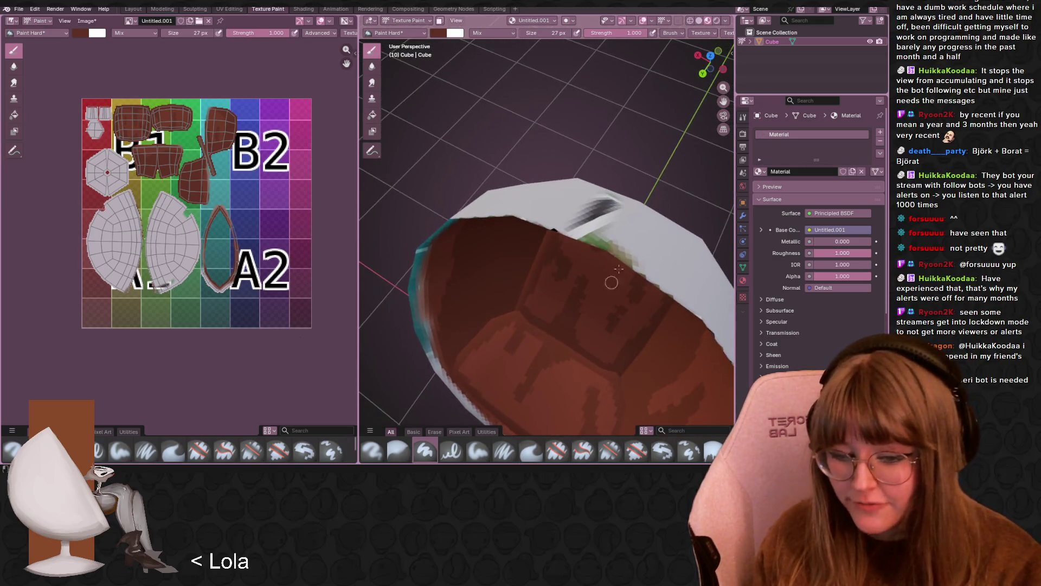
pyautogui.moveTo(569, 252); pyautogui.dragTo(571, 140, button='middle')
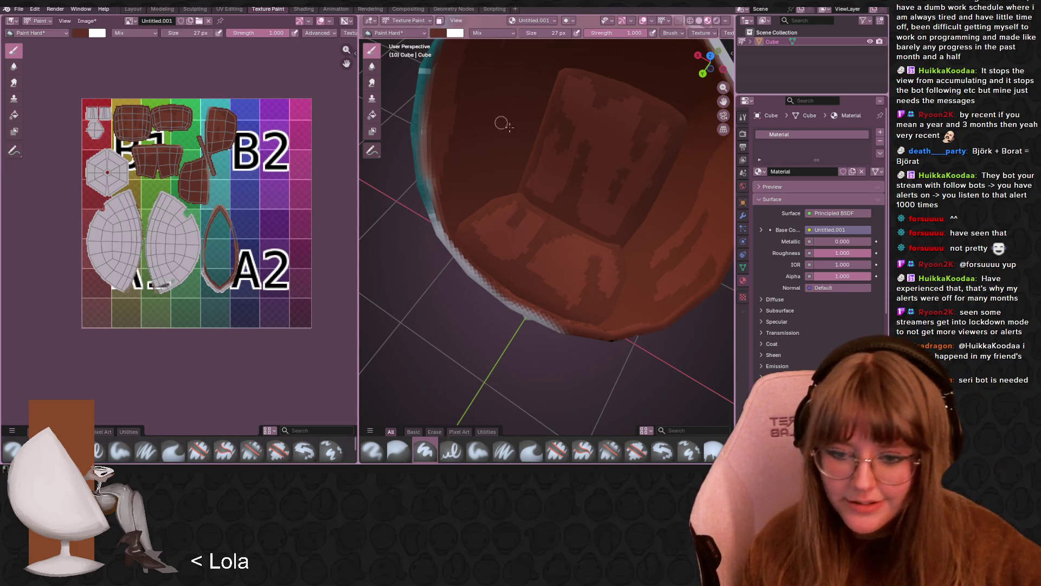
pyautogui.moveTo(502, 124); pyautogui.dragTo(586, 138, button='middle')
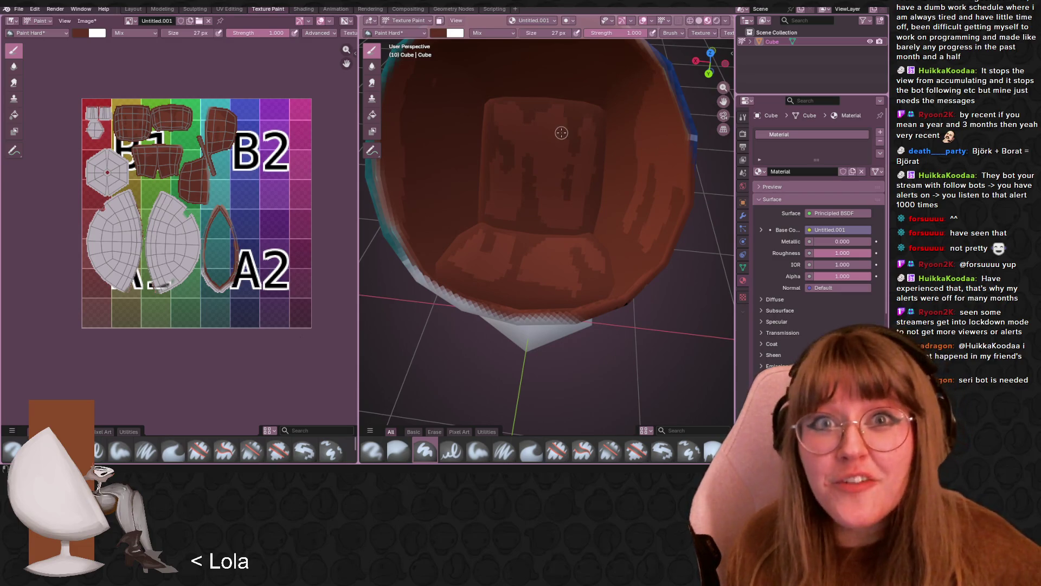
pyautogui.scroll(3, 97, 129)
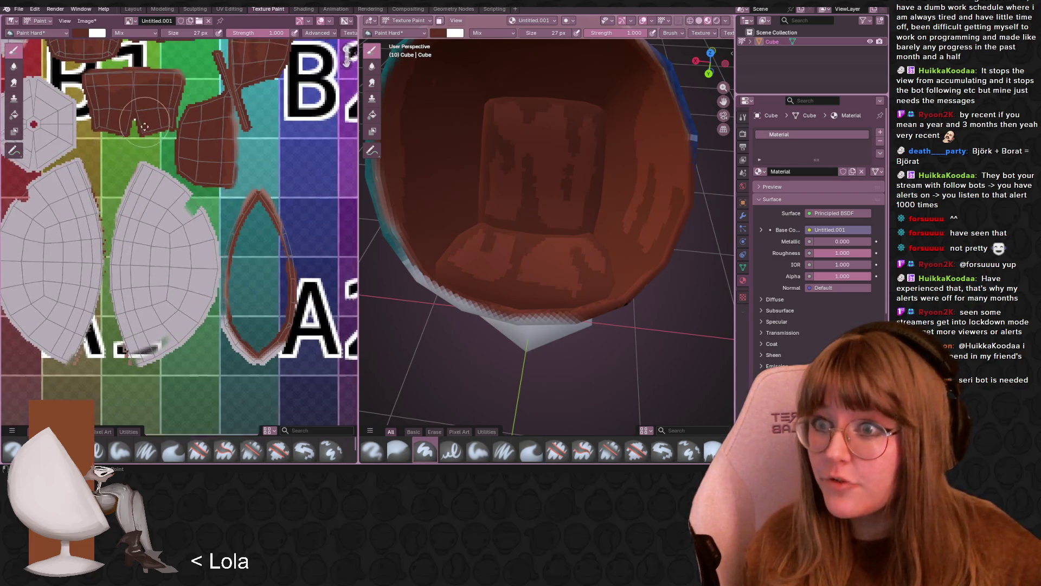
# - Change the brush colour from dark brown to a muted greyish tan (#9E916F)
pyautogui.moveTo(97, 128); pyautogui.dragTo(109, 190, button='middle')
pyautogui.scroll(2, 184, 143)
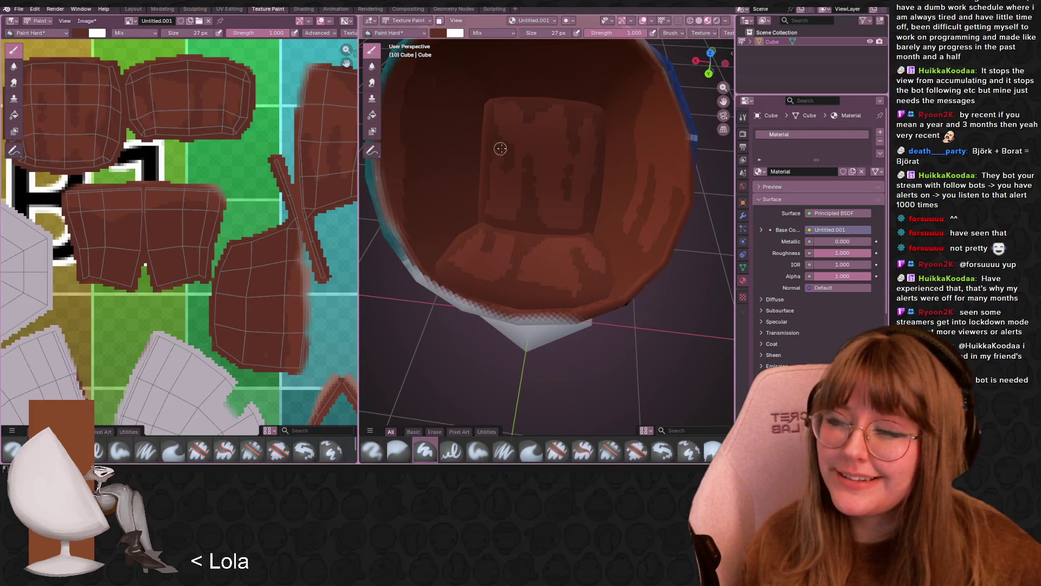
pyautogui.scroll(5, 553, 220)
pyautogui.moveTo(553, 220)
pyautogui.mouseDown(button='middle')
pyautogui.moveTo(565, 235)
pyautogui.moveTo(593, 174)
pyautogui.moveTo(628, 145)
pyautogui.mouseUp(button='middle')
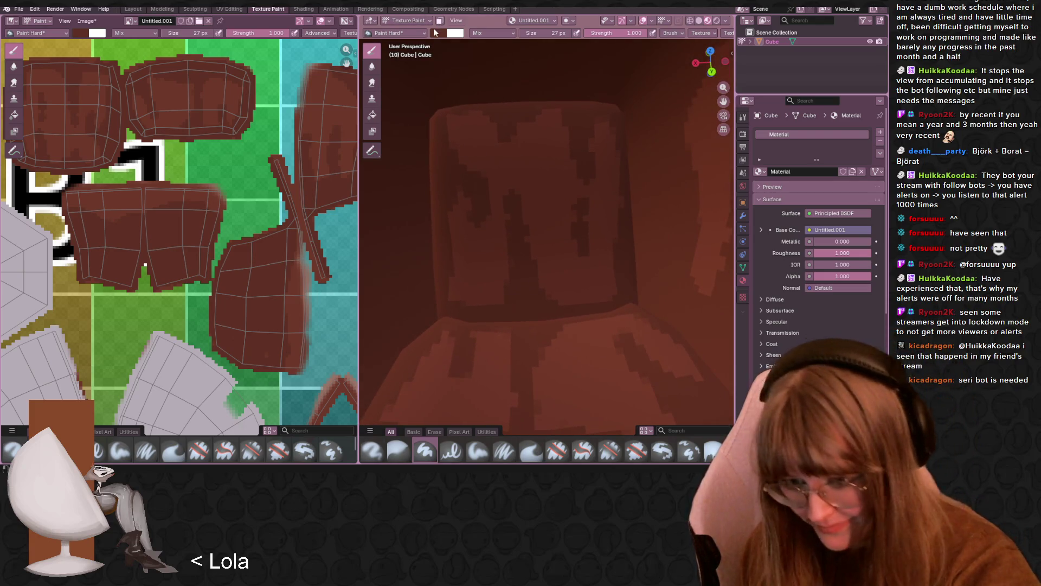
pyautogui.click(436, 32)
pyautogui.click(461, 91)
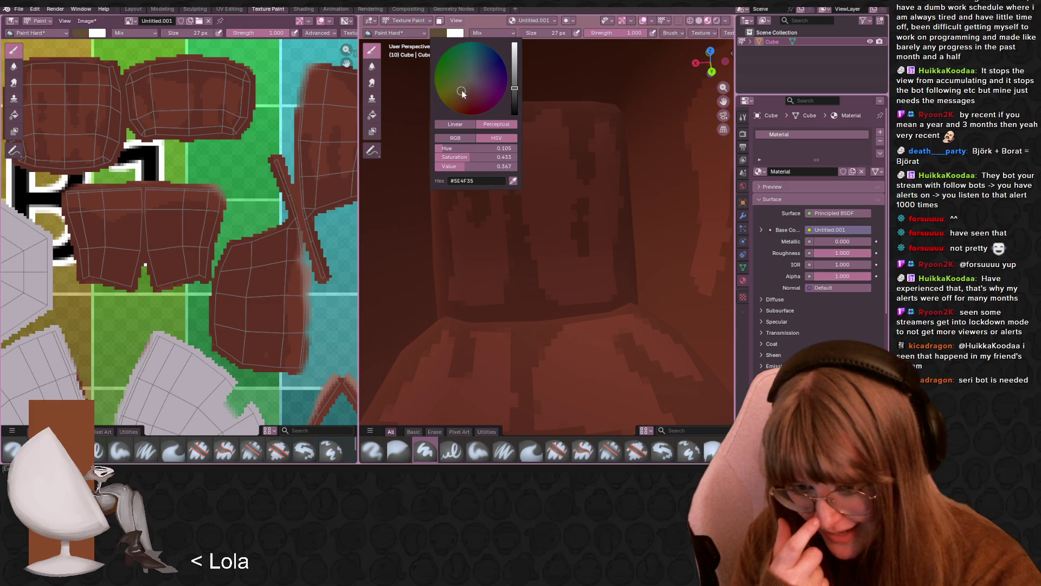
pyautogui.click(514, 60)
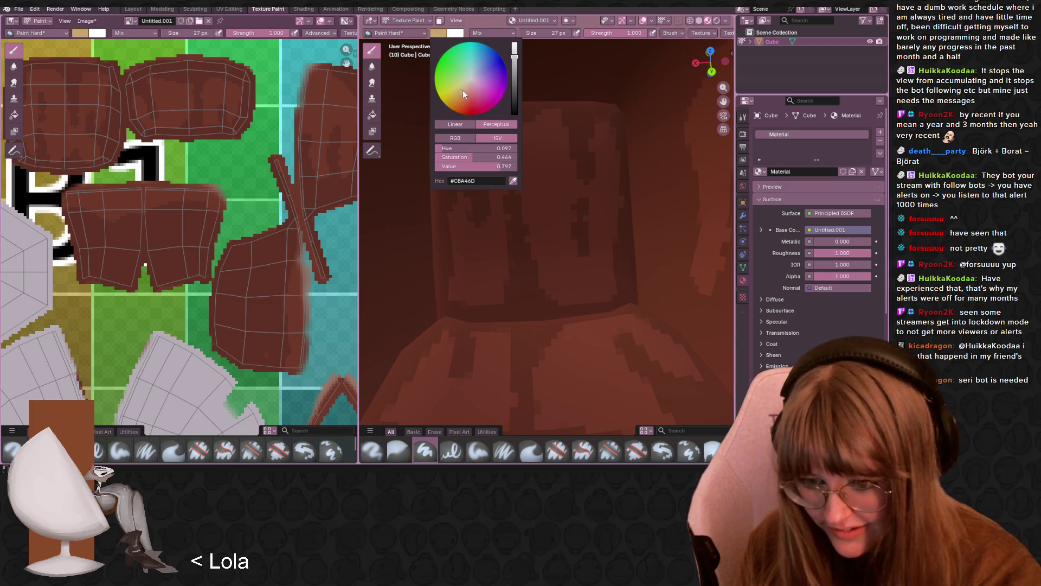
pyautogui.click(464, 87)
pyautogui.click(515, 71)
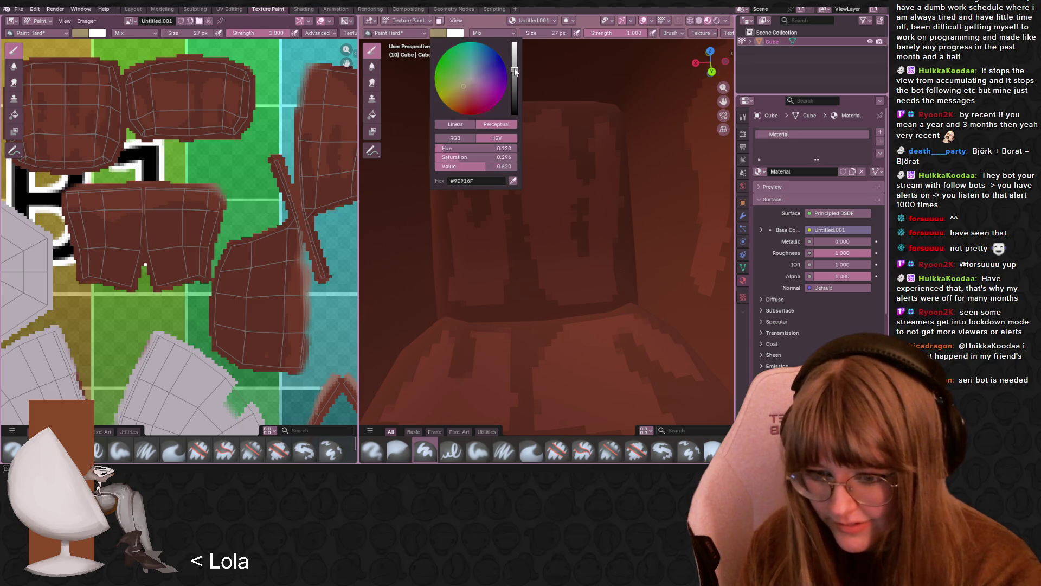
pyautogui.click(514, 69)
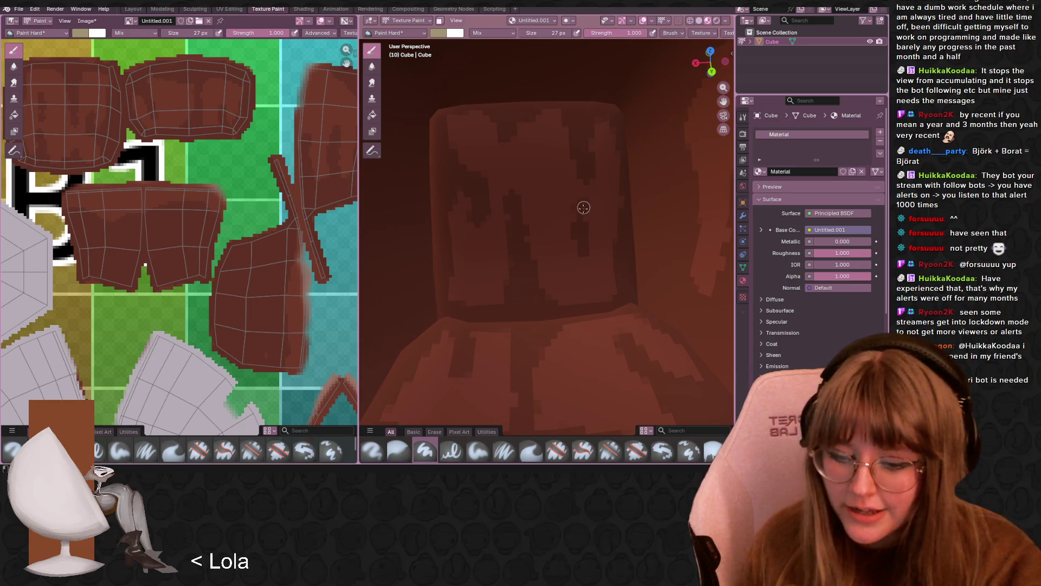
# - Paint a light tan mark on the centre of the chair's inner back and widen its top
pyautogui.moveTo(576, 197)
pyautogui.mouseDown()
pyautogui.moveTo(543, 201)
pyautogui.moveTo(562, 244)
pyautogui.moveTo(567, 202)
pyautogui.moveTo(565, 249)
pyautogui.moveTo(564, 227)
pyautogui.moveTo(540, 191)
pyautogui.moveTo(573, 191)
pyautogui.moveTo(576, 215)
pyautogui.mouseUp()
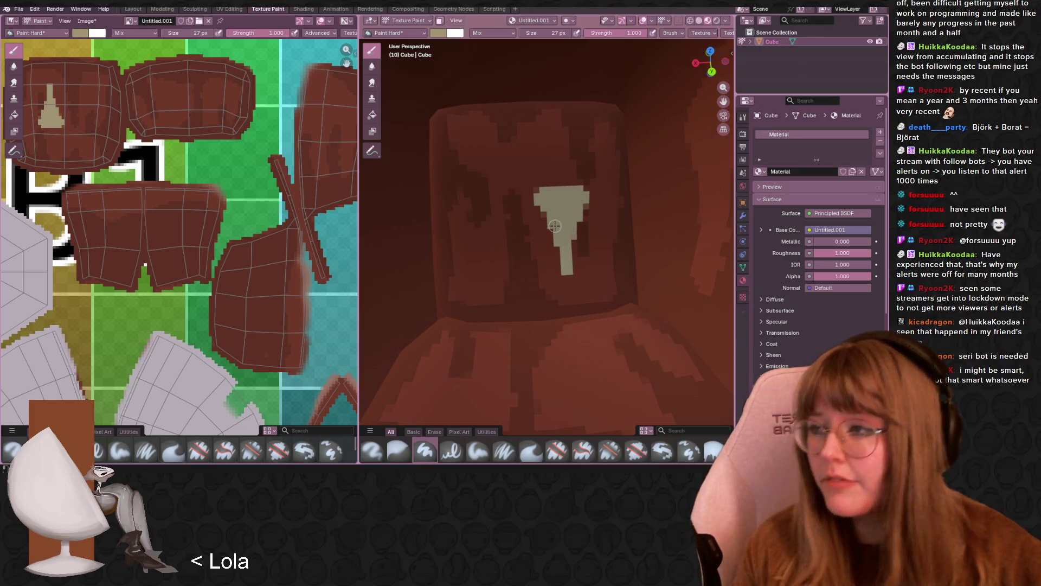
pyautogui.scroll(-3, 555, 226)
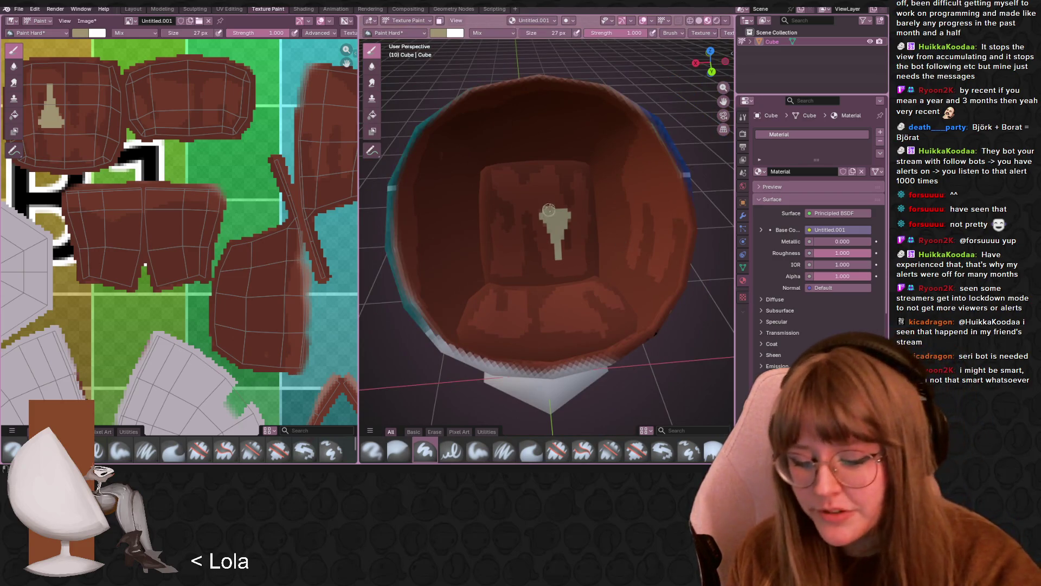
pyautogui.moveTo(548, 209); pyautogui.dragTo(557, 203)
# - Paint a trial tan stroke on the left inner side, then undo it
pyautogui.moveTo(442, 265); pyautogui.dragTo(435, 213)
pyautogui.click(448, 274)
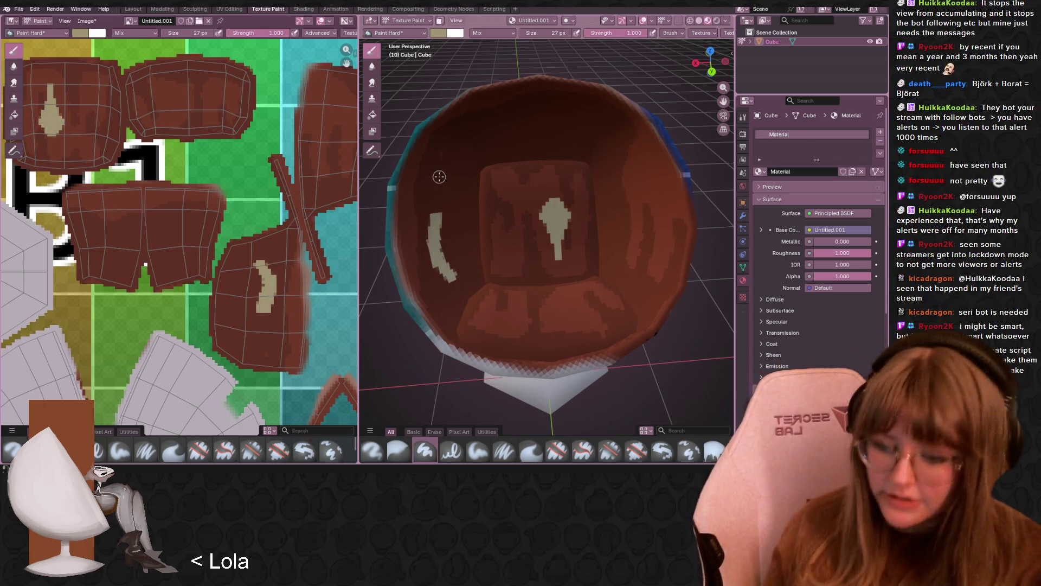
pyautogui.hotkey('ctrl', 'z')
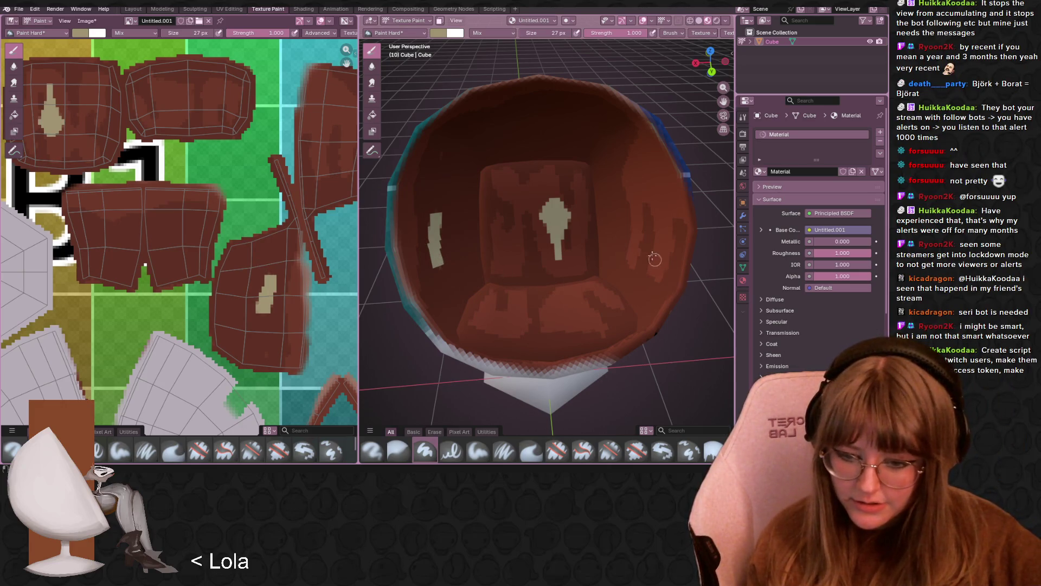
pyautogui.hotkey('ctrl', 'z')
# - Orbit and zoom around the chair to view it from the side and above
pyautogui.moveTo(637, 254); pyautogui.dragTo(606, 280, button='middle')
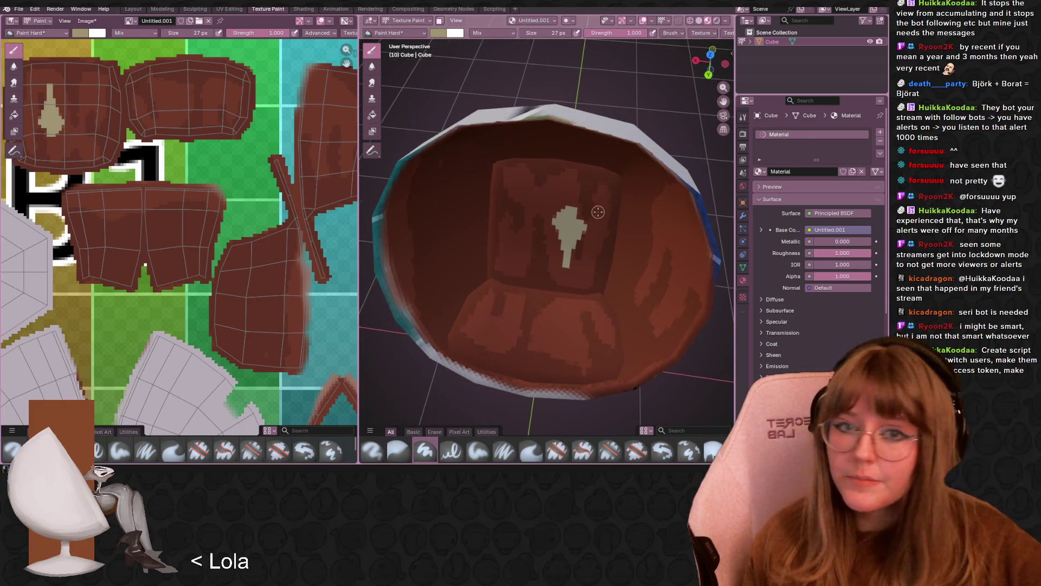
pyautogui.scroll(-3, 595, 273)
pyautogui.scroll(1, 214, 215)
pyautogui.scroll(-4, 214, 216)
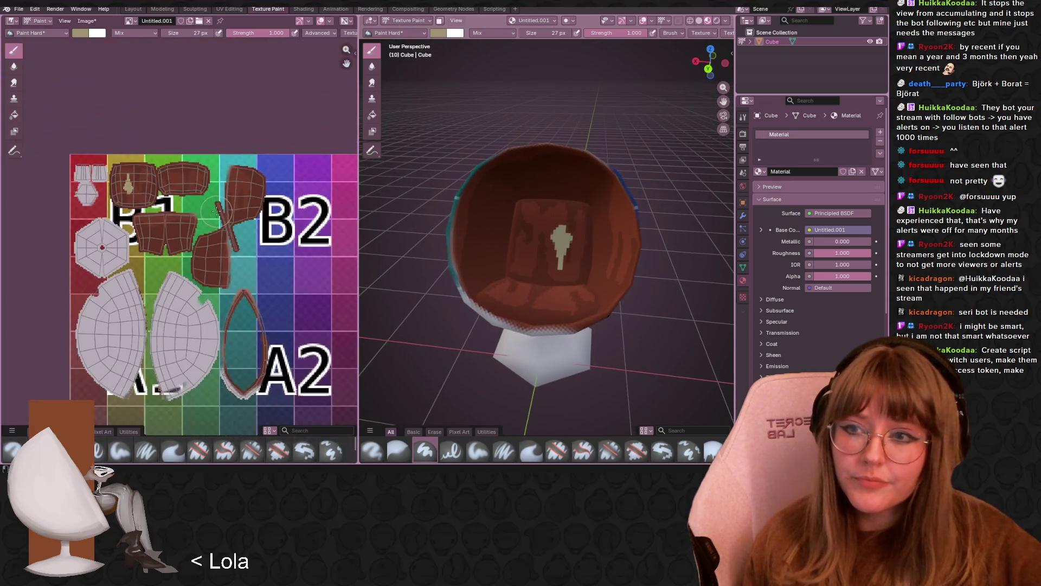
pyautogui.scroll(1, 553, 265)
pyautogui.scroll(-3, 553, 265)
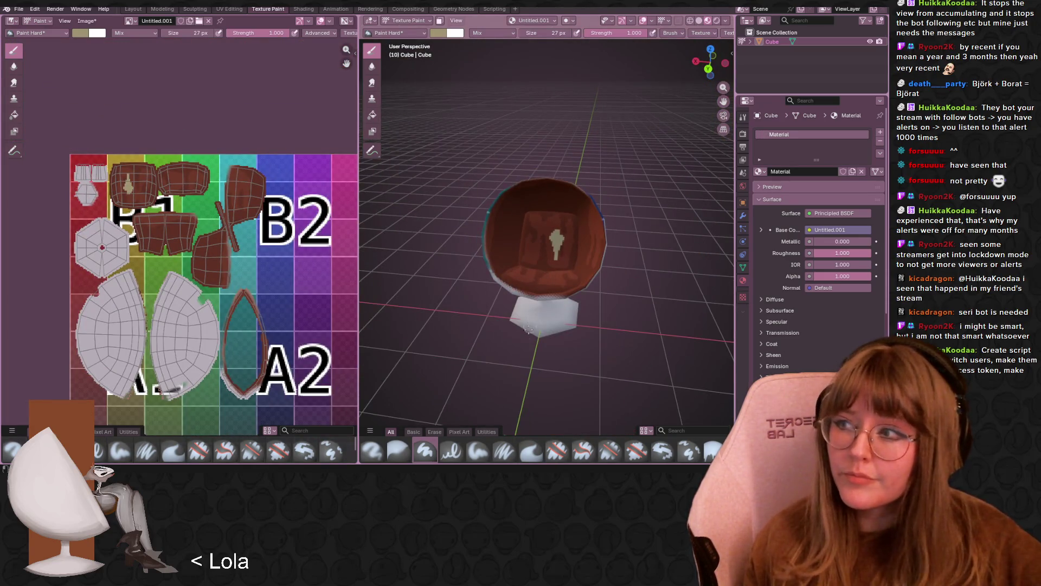
pyautogui.moveTo(554, 265)
pyautogui.mouseDown(button='middle')
pyautogui.moveTo(613, 333)
pyautogui.moveTo(543, 307)
pyautogui.mouseUp(button='middle')
pyautogui.scroll(-1, 181, 236)
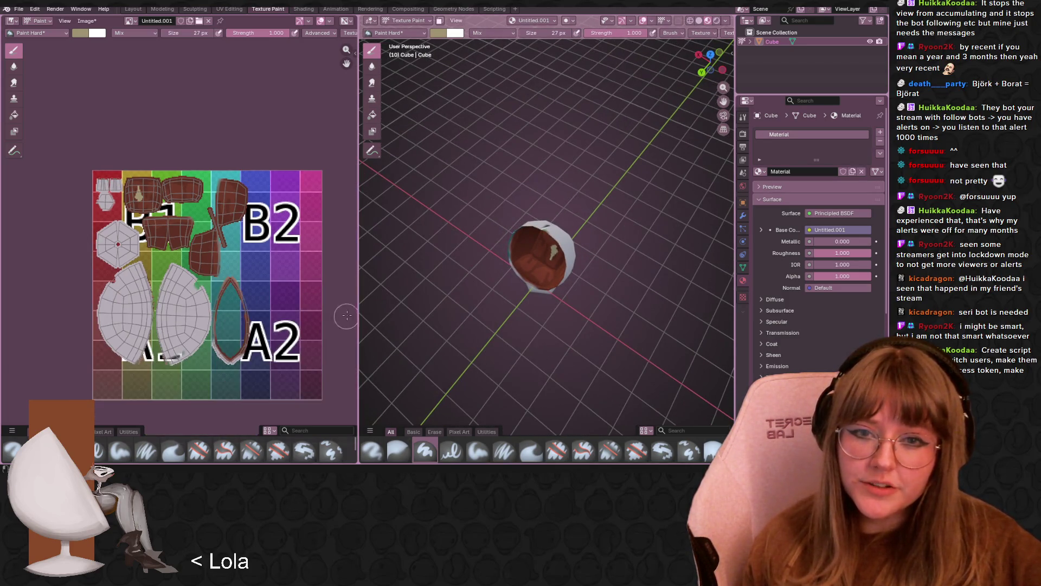
pyautogui.moveTo(542, 250); pyautogui.dragTo(558, 227, button='middle')
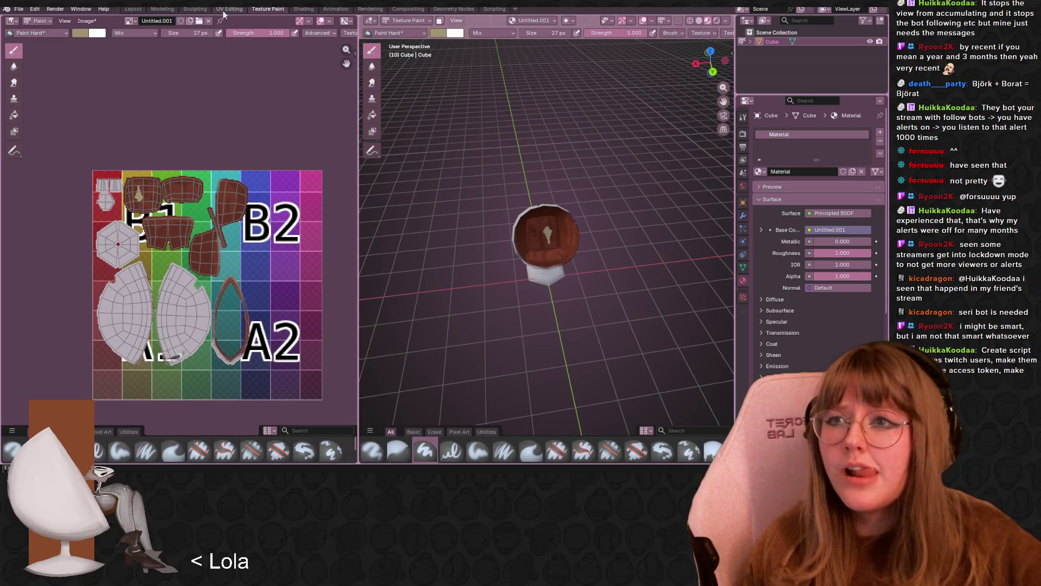
# - In the UV Editing workspace, select all UV islands and scale them up
pyautogui.click(223, 10)
pyautogui.scroll(-4, 294, 231)
pyautogui.scroll(-1, 333, 256)
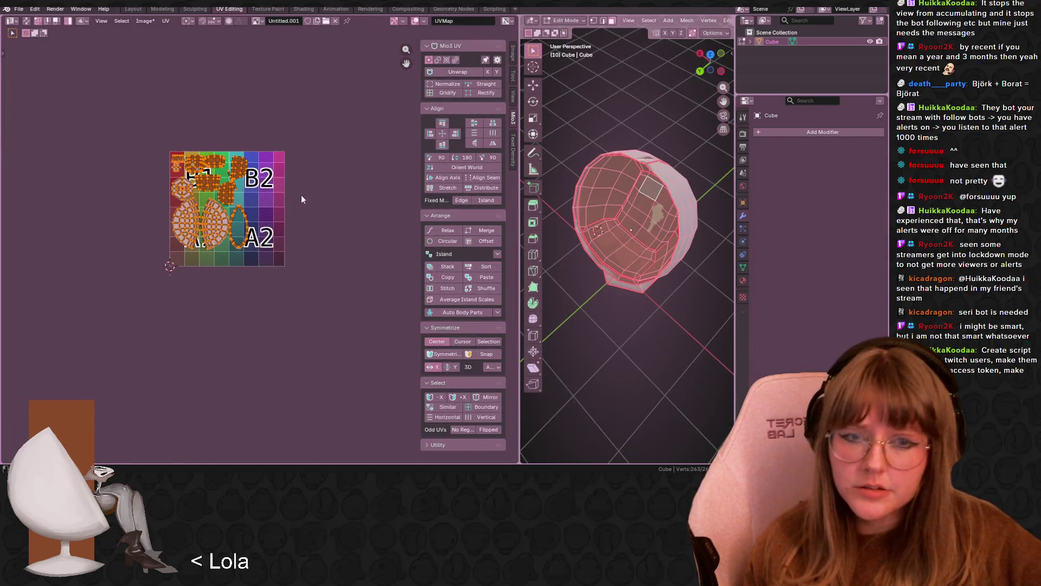
pyautogui.press('a')
pyautogui.press('s')
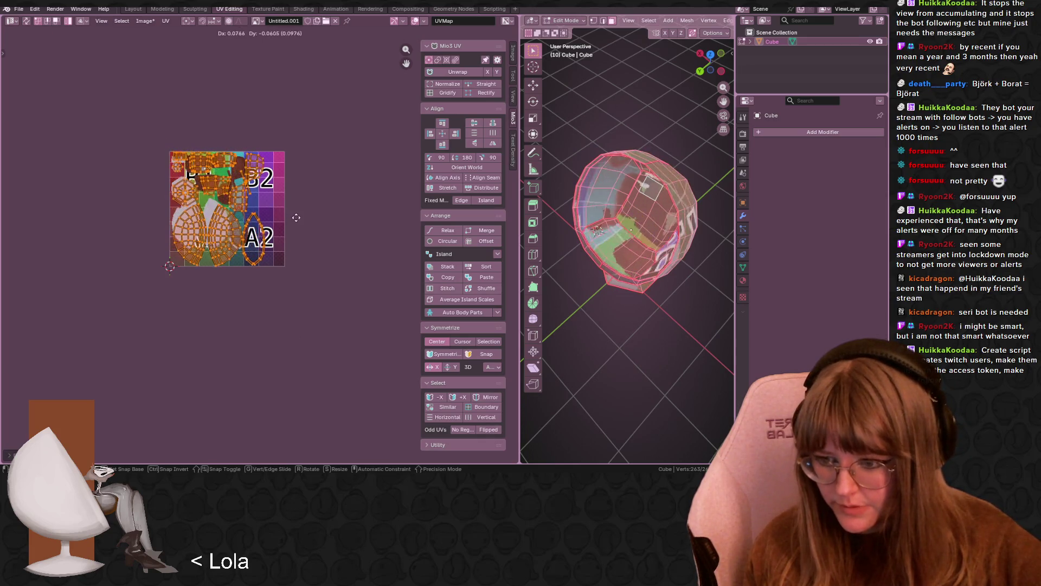
pyautogui.click(288, 213)
pyautogui.hotkey('ctrl', 'a')
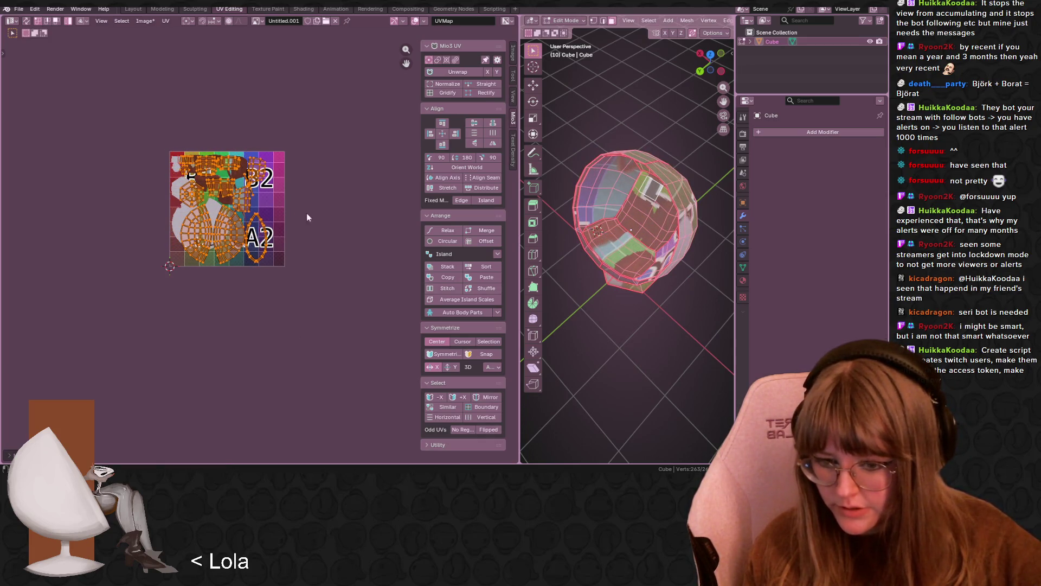
# - Try scaling and moving the UV islands again, cancelling the move
pyautogui.moveTo(581, 266); pyautogui.dragTo(542, 255, button='middle')
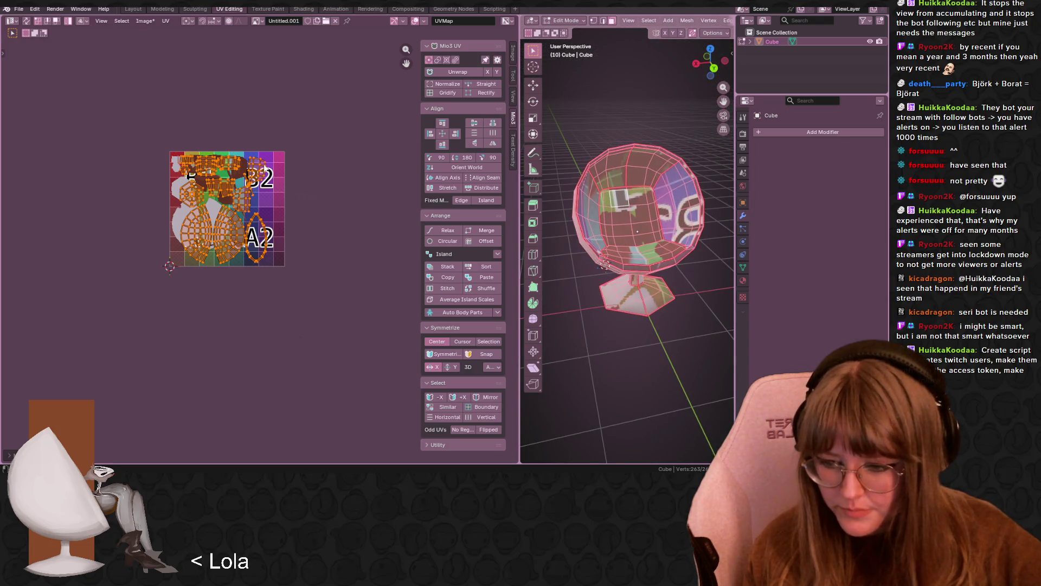
pyautogui.scroll(4, 275, 157)
pyautogui.moveTo(331, 142); pyautogui.dragTo(302, 209, button='middle')
pyautogui.press('s')
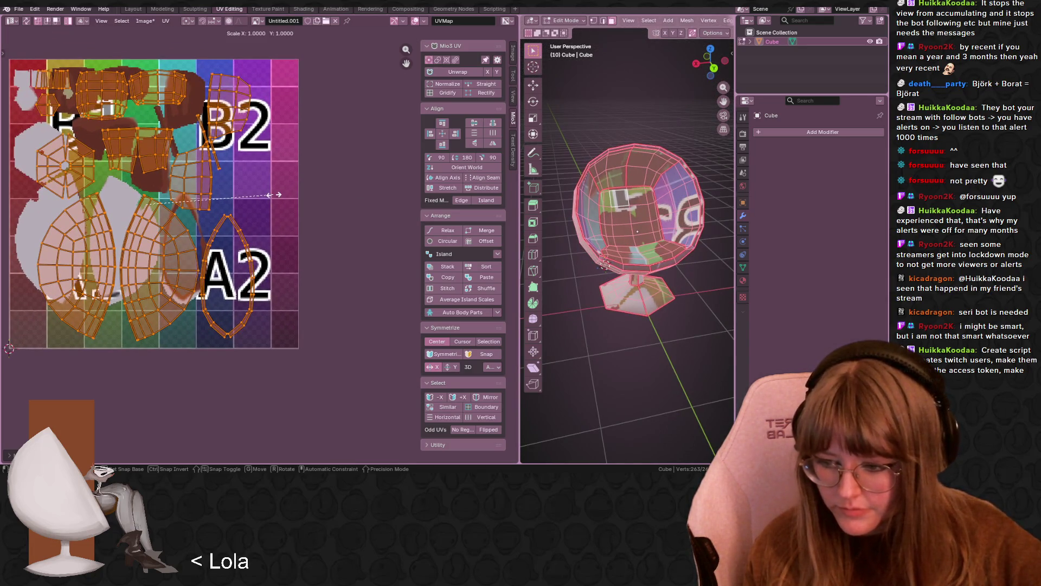
pyautogui.press('g')
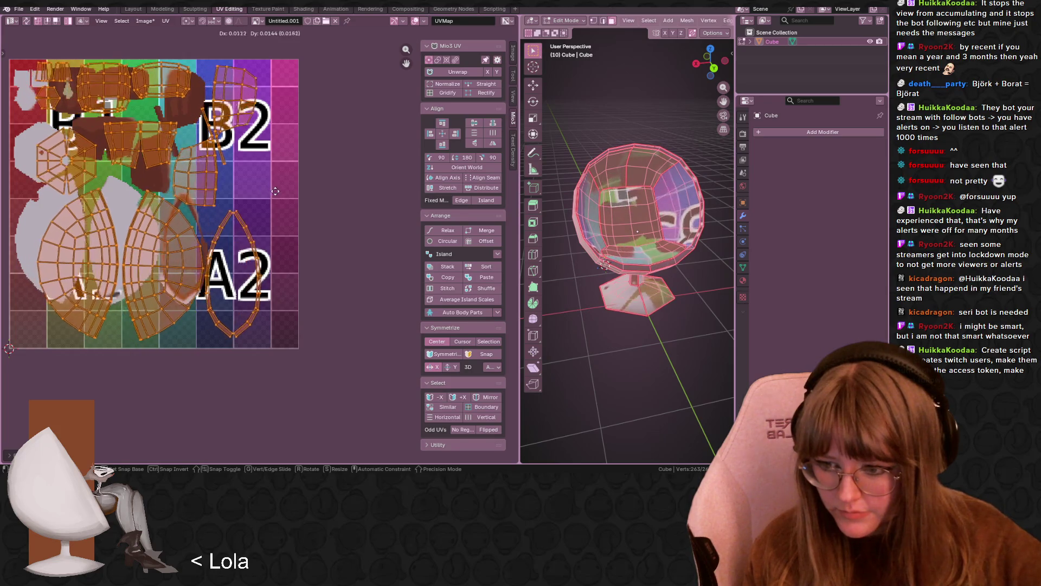
pyautogui.rightClick(275, 191)
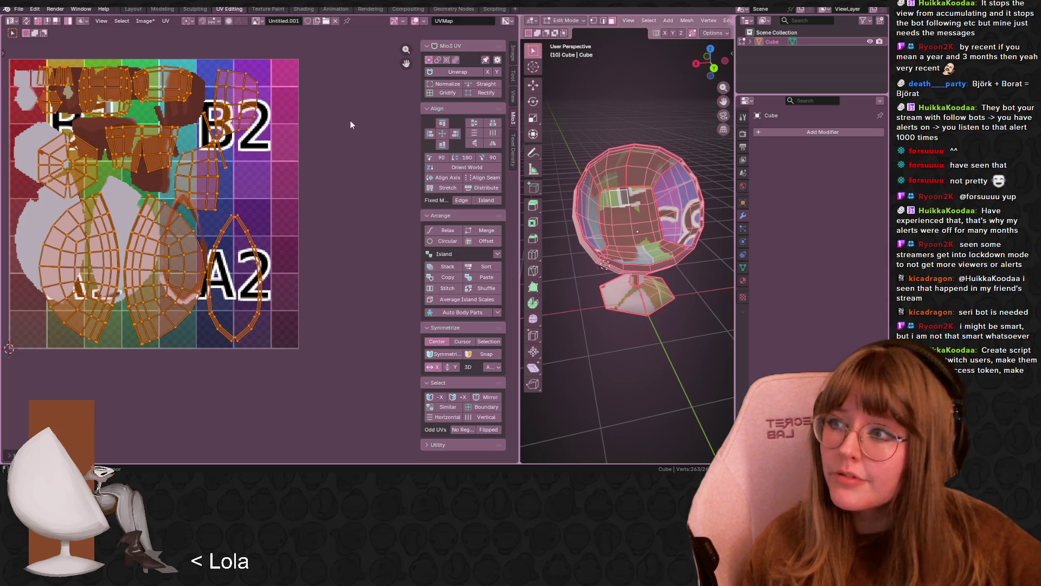
pyautogui.moveTo(350, 125); pyautogui.dragTo(355, 192, button='middle')
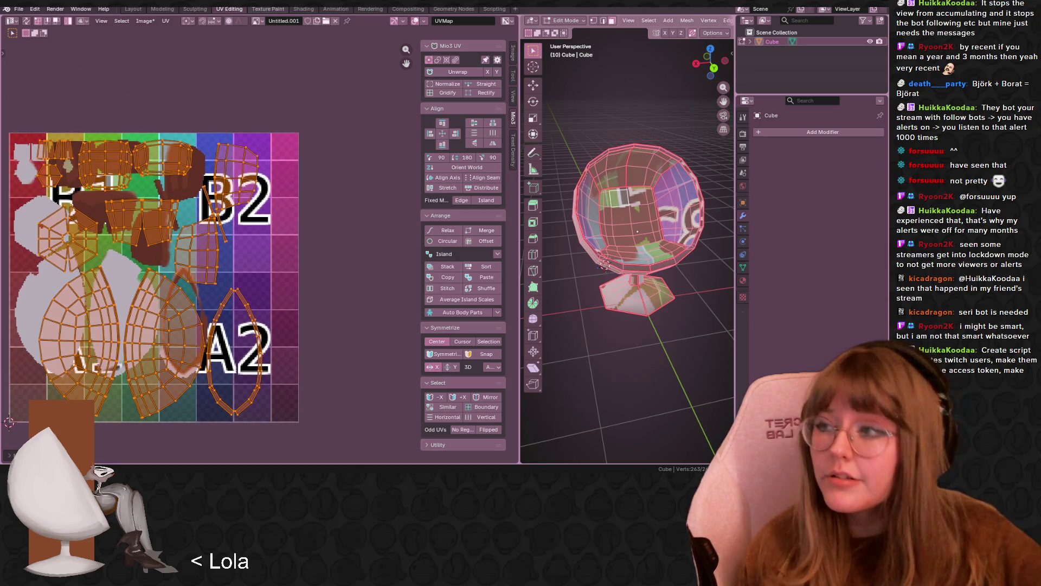
# - Return to the Texture Paint workspace
pyautogui.click(266, 9)
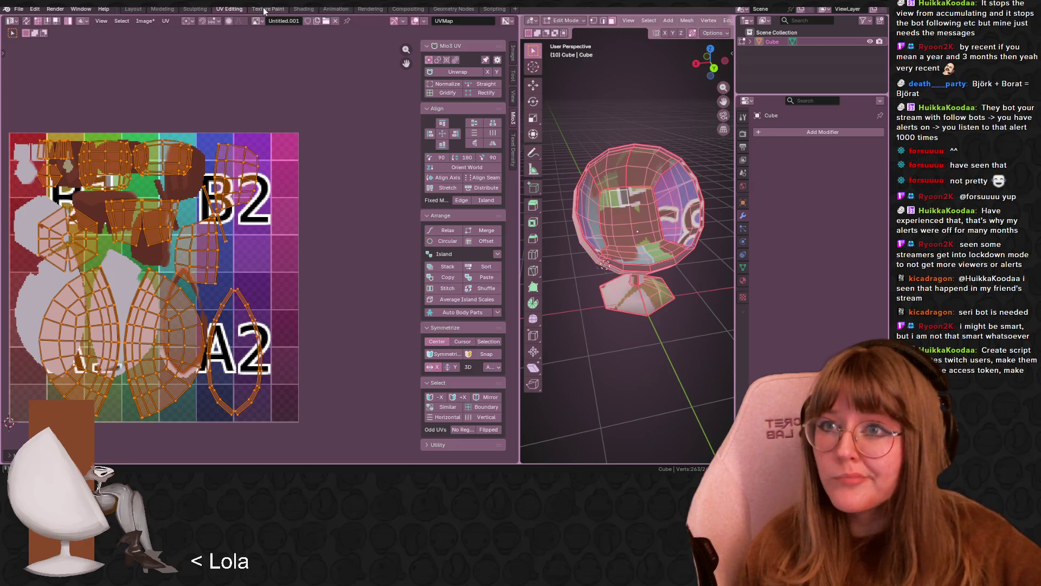
pyautogui.click(228, 10)
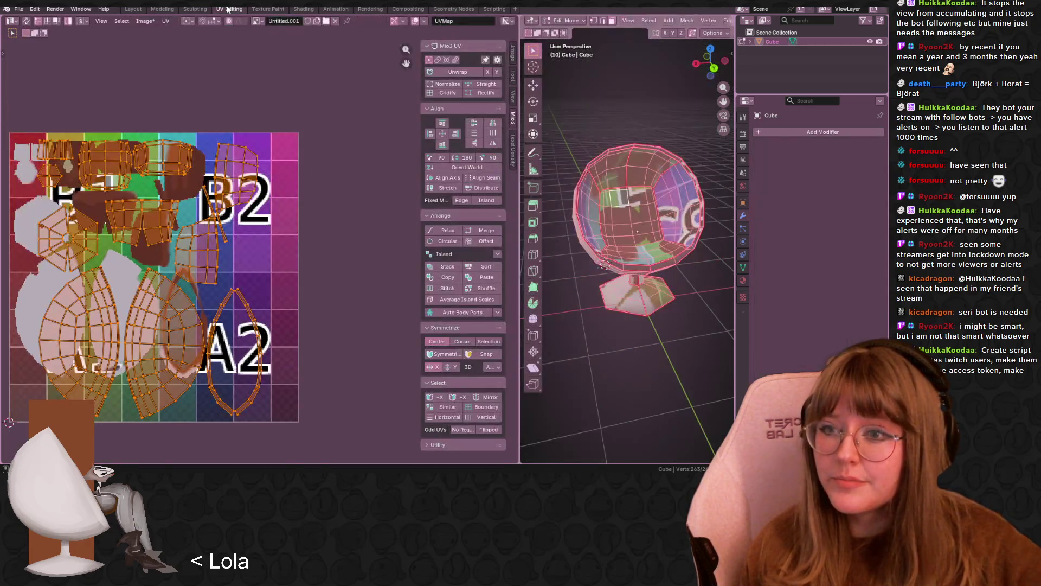
pyautogui.click(268, 9)
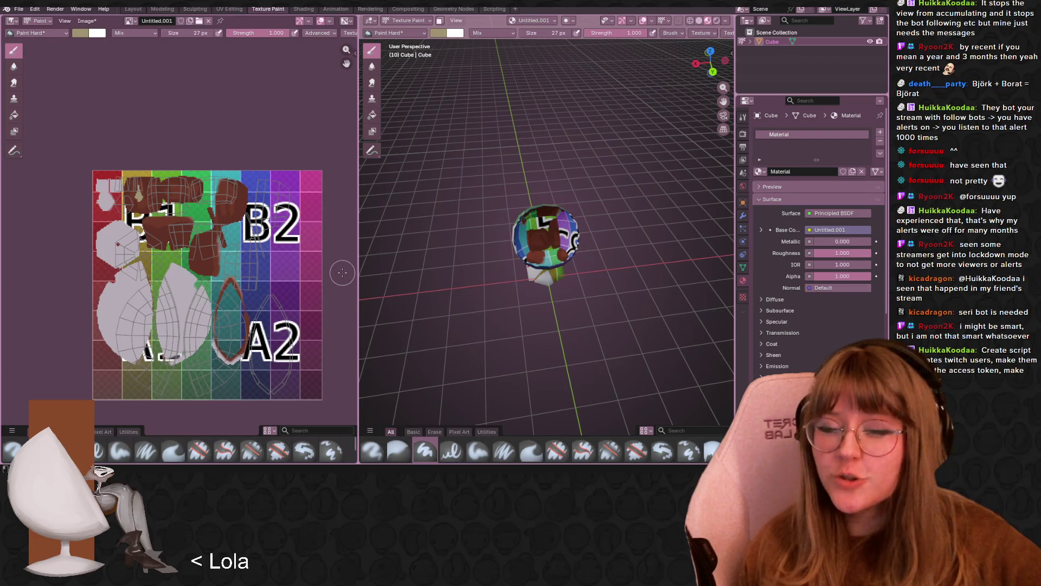
# - Frame the chair, sample a colour and paint a dark stroke down the interior
pyautogui.press('KP_Decimal')
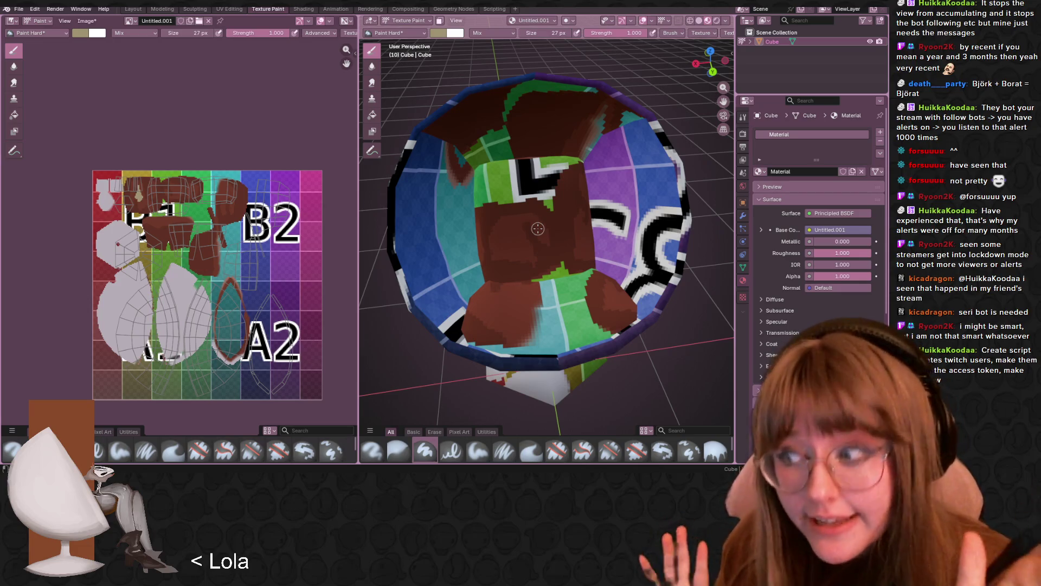
pyautogui.press('s')
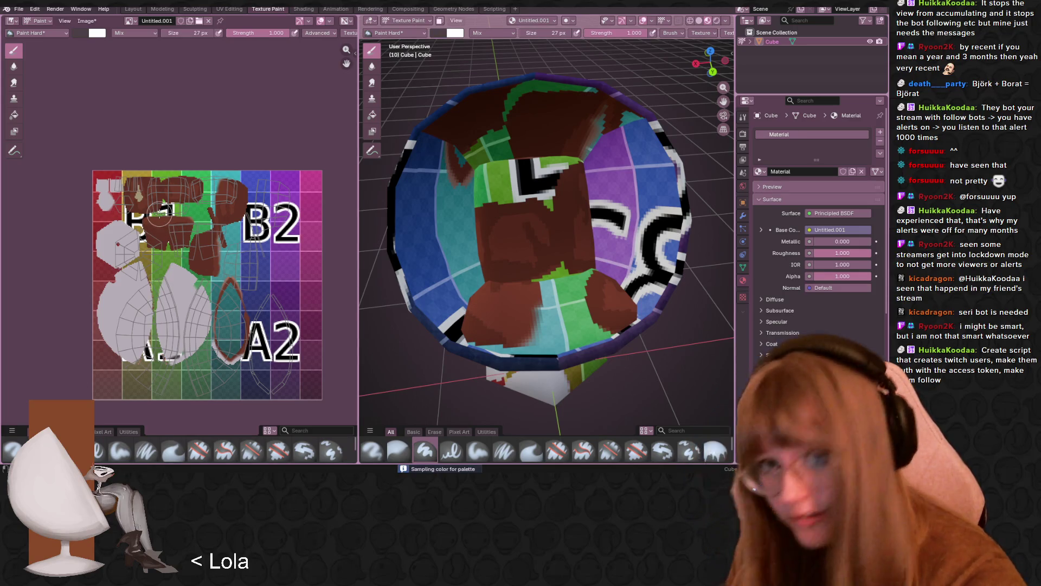
pyautogui.moveTo(479, 162); pyautogui.dragTo(490, 269)
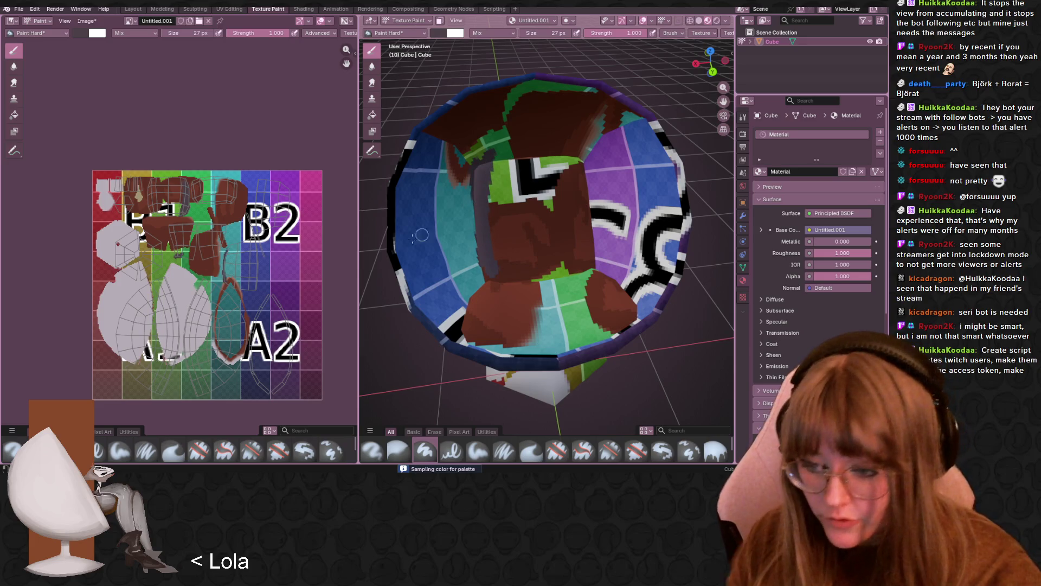
# - Sample the cushion brown for the brush and set its size to 131 px
pyautogui.click(161, 230)
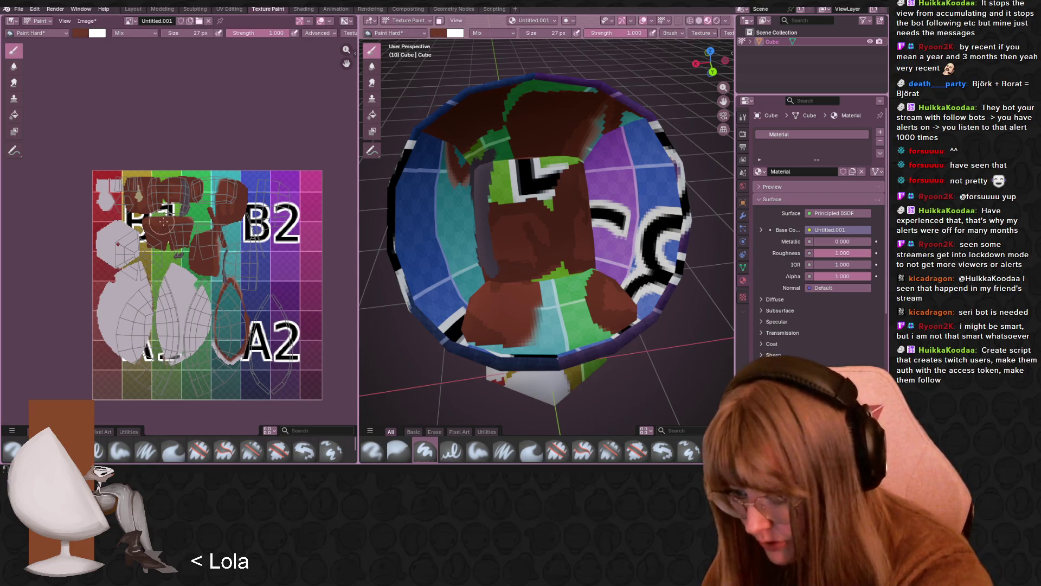
pyautogui.scroll(-3, 439, 209)
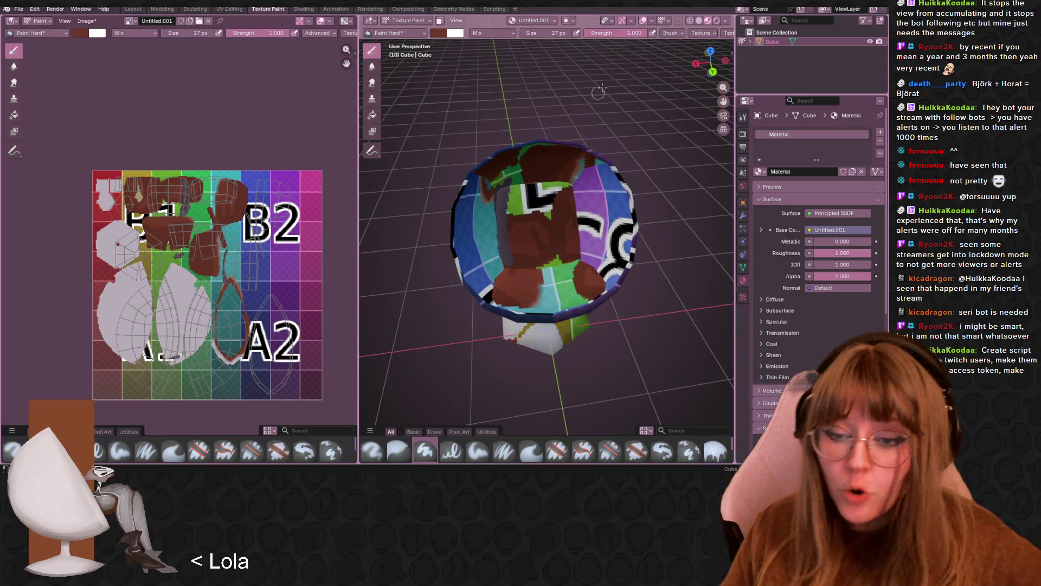
pyautogui.click(534, 35)
pyautogui.write('131')
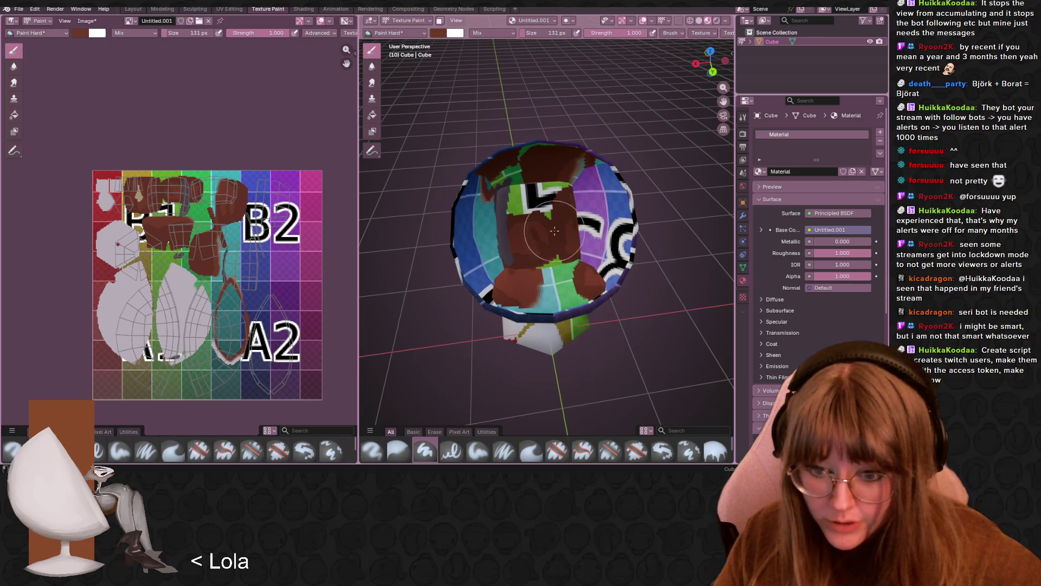
# - Paint brown over the green strips and blue inner left area of the chair interior
pyautogui.moveTo(554, 237); pyautogui.dragTo(569, 213, button='middle')
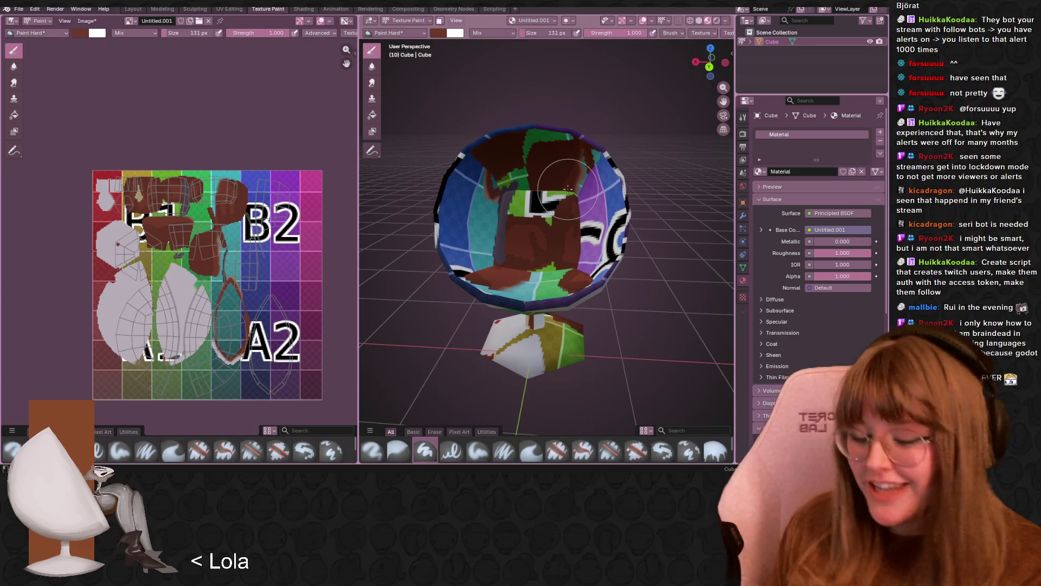
pyautogui.moveTo(567, 190); pyautogui.dragTo(533, 238)
pyautogui.moveTo(533, 237); pyautogui.dragTo(537, 219, button='middle')
pyautogui.moveTo(538, 216); pyautogui.dragTo(539, 256)
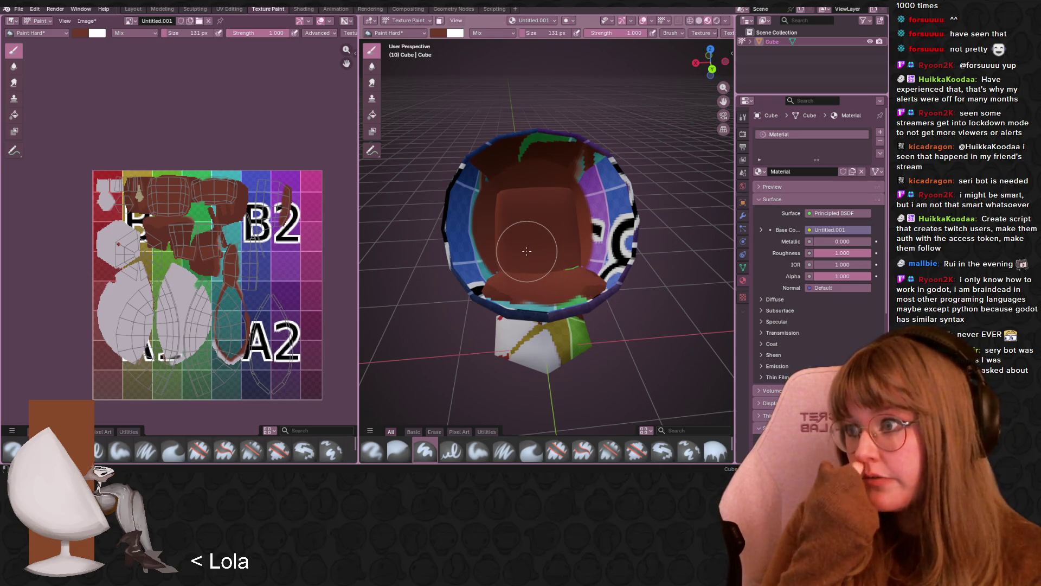
pyautogui.moveTo(527, 250)
pyautogui.mouseDown()
pyautogui.moveTo(510, 179)
pyautogui.moveTo(482, 237)
pyautogui.moveTo(504, 179)
pyautogui.moveTo(499, 163)
pyautogui.moveTo(474, 233)
pyautogui.moveTo(514, 280)
pyautogui.moveTo(580, 274)
pyautogui.moveTo(596, 219)
pyautogui.moveTo(583, 182)
pyautogui.moveTo(604, 249)
pyautogui.moveTo(548, 274)
pyautogui.moveTo(532, 242)
pyautogui.moveTo(522, 190)
pyautogui.moveTo(583, 188)
pyautogui.moveTo(564, 162)
pyautogui.moveTo(600, 237)
pyautogui.moveTo(481, 209)
pyautogui.moveTo(533, 287)
pyautogui.moveTo(477, 214)
pyautogui.moveTo(493, 169)
pyautogui.moveTo(491, 198)
pyautogui.moveTo(537, 274)
pyautogui.moveTo(575, 255)
pyautogui.moveTo(579, 228)
pyautogui.moveTo(607, 214)
pyautogui.moveTo(583, 275)
pyautogui.moveTo(526, 290)
pyautogui.moveTo(541, 218)
pyautogui.moveTo(470, 228)
pyautogui.moveTo(496, 157)
pyautogui.moveTo(579, 179)
pyautogui.moveTo(601, 231)
pyautogui.mouseUp()
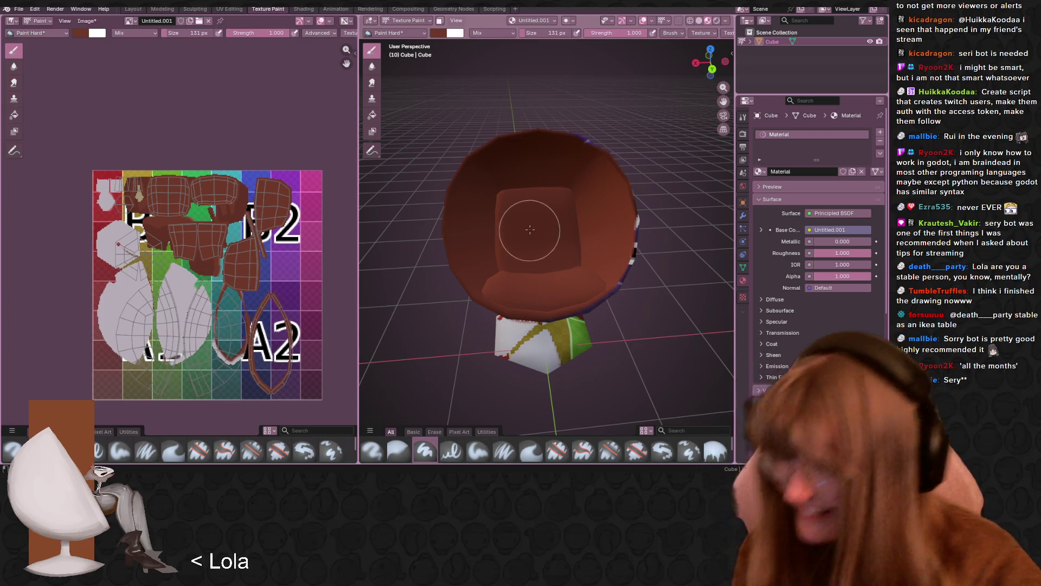
pyautogui.moveTo(531, 240)
pyautogui.mouseDown(button='middle')
pyautogui.moveTo(551, 215)
pyautogui.moveTo(558, 225)
pyautogui.moveTo(536, 210)
pyautogui.mouseUp(button='middle')
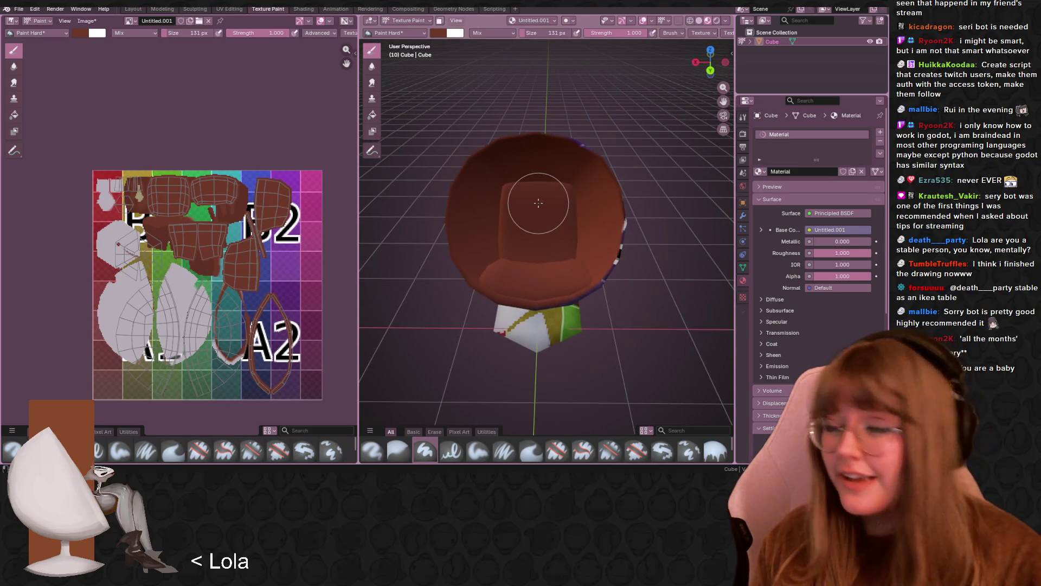
pyautogui.scroll(1, 539, 203)
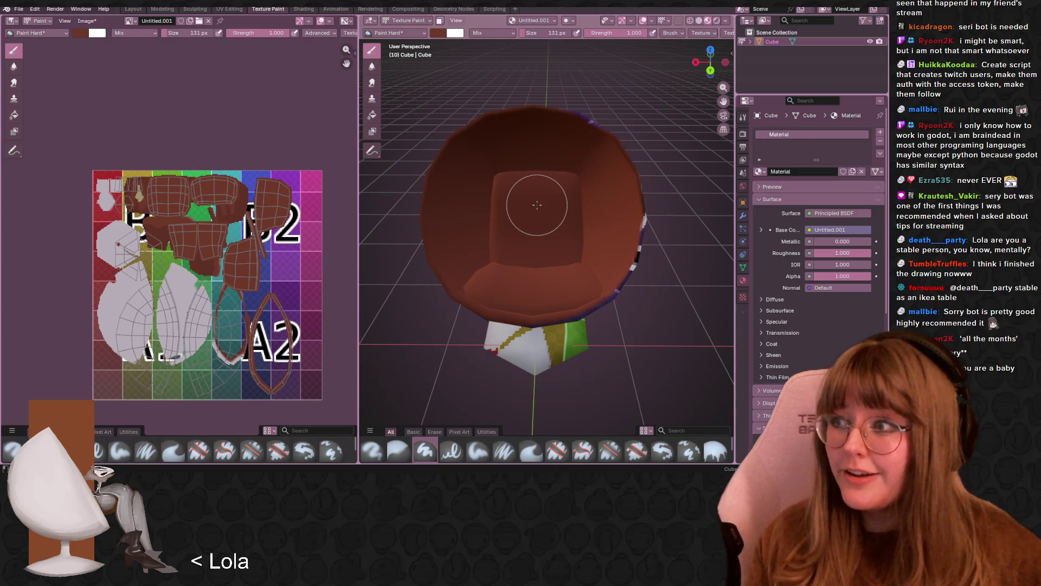
pyautogui.scroll(5, 537, 204)
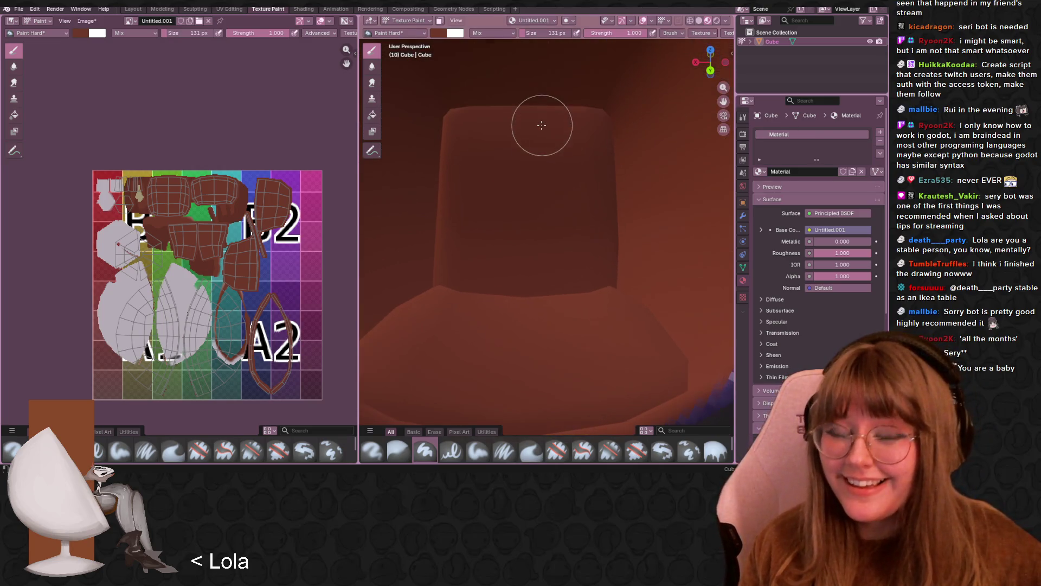
# - Make the brush a darker, more saturated brown and shrink it to 27 px
pyautogui.click(439, 32)
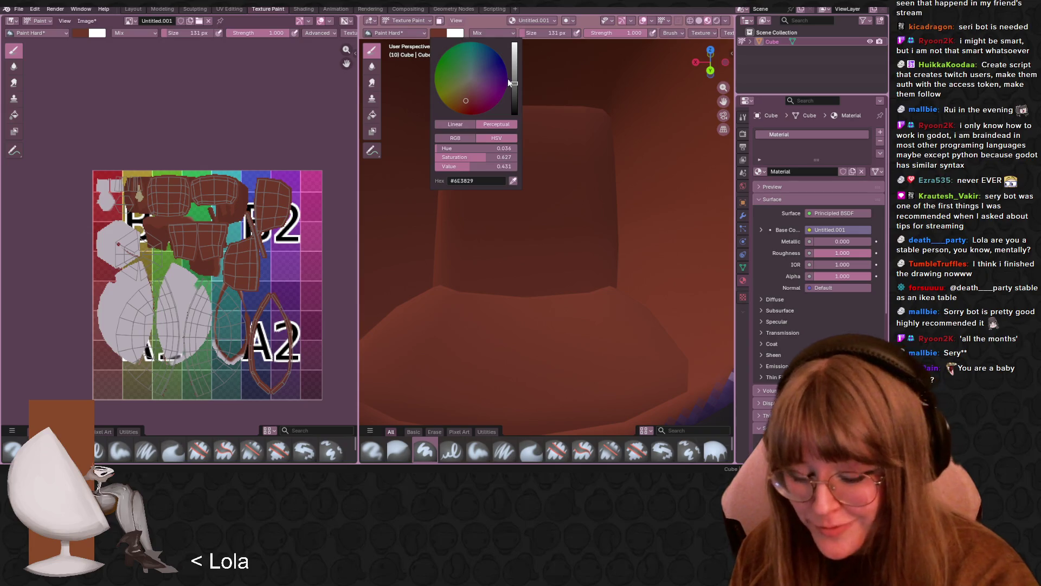
pyautogui.moveTo(470, 89)
pyautogui.mouseDown()
pyautogui.moveTo(478, 99)
pyautogui.moveTo(514, 89)
pyautogui.mouseUp()
pyautogui.click(467, 98)
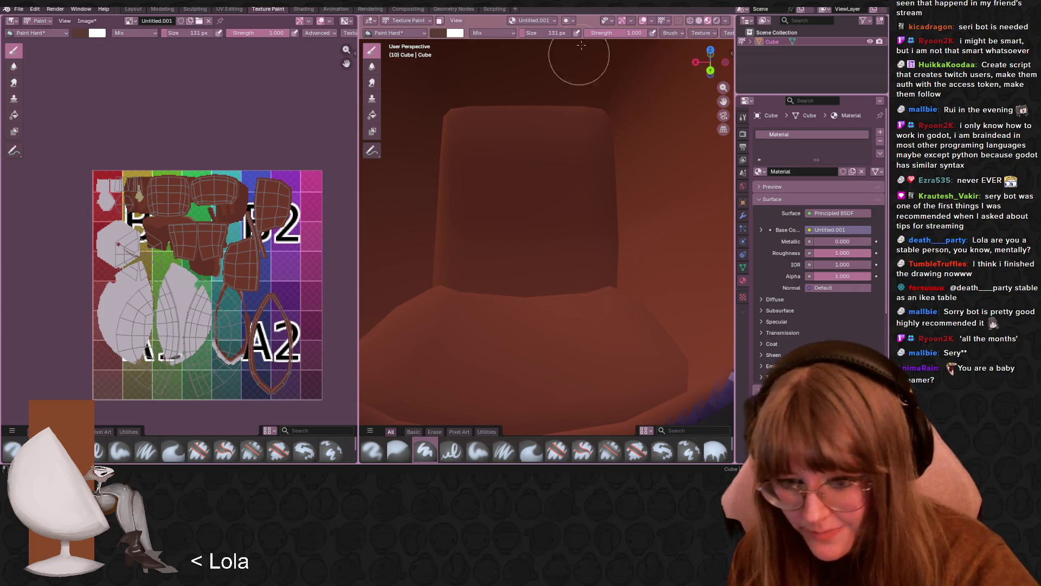
pyautogui.moveTo(559, 33); pyautogui.dragTo(548, 33)
pyautogui.press('[')
pyautogui.press('[')
pyautogui.press('[')
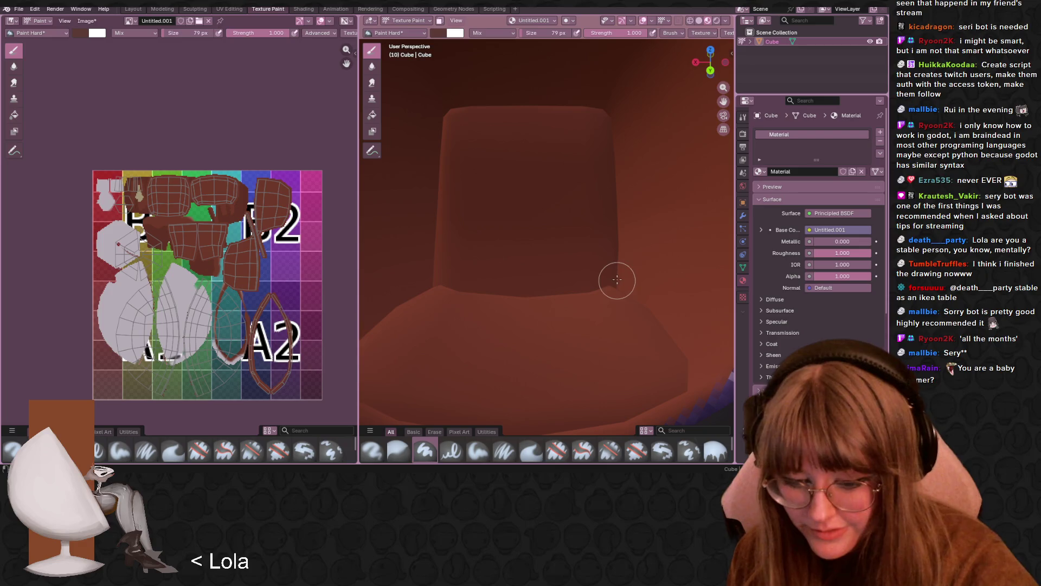
pyautogui.moveTo(538, 32); pyautogui.dragTo(549, 31)
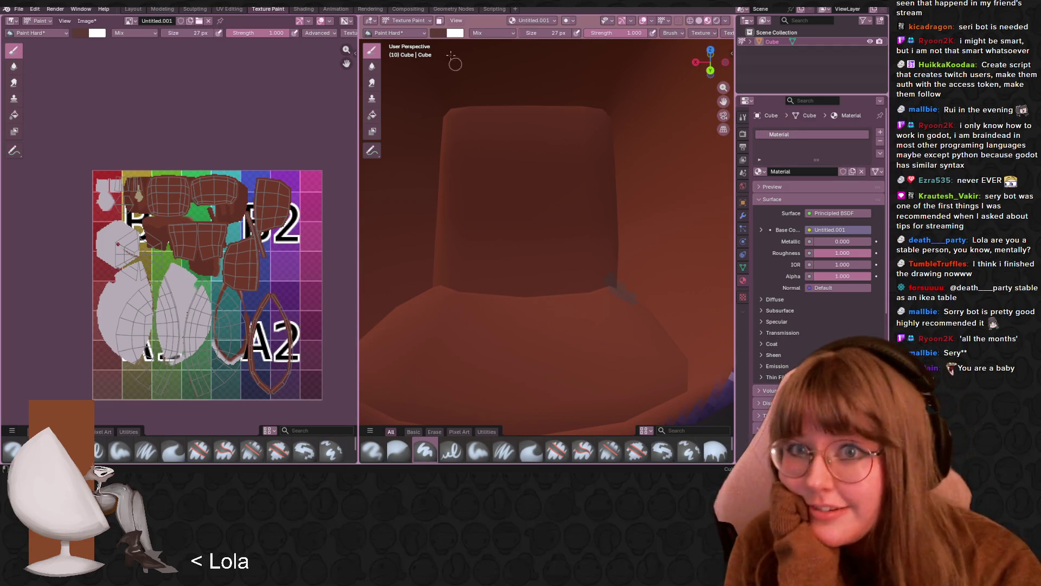
pyautogui.click(438, 33)
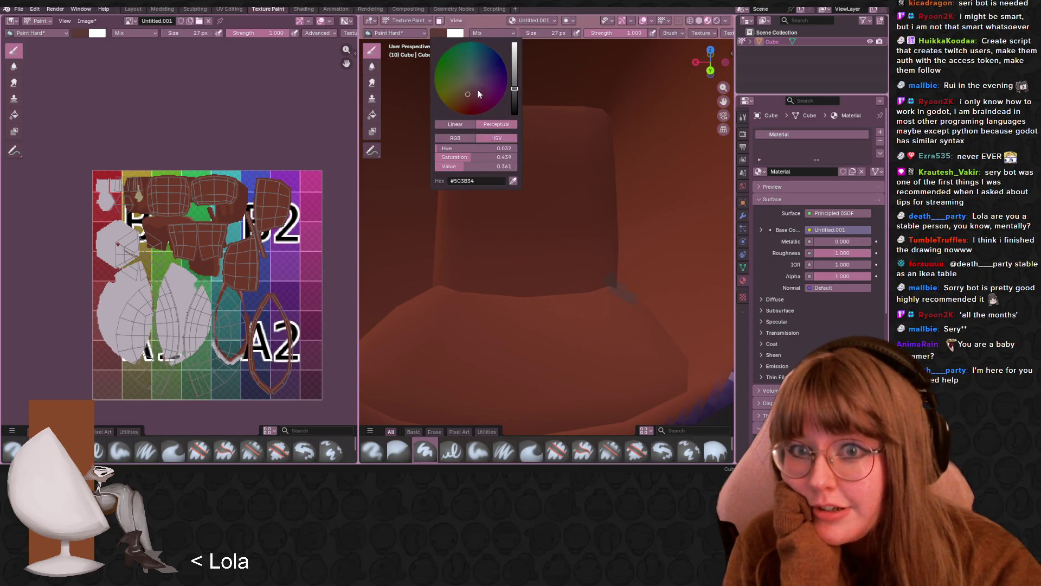
pyautogui.moveTo(467, 100); pyautogui.dragTo(467, 102)
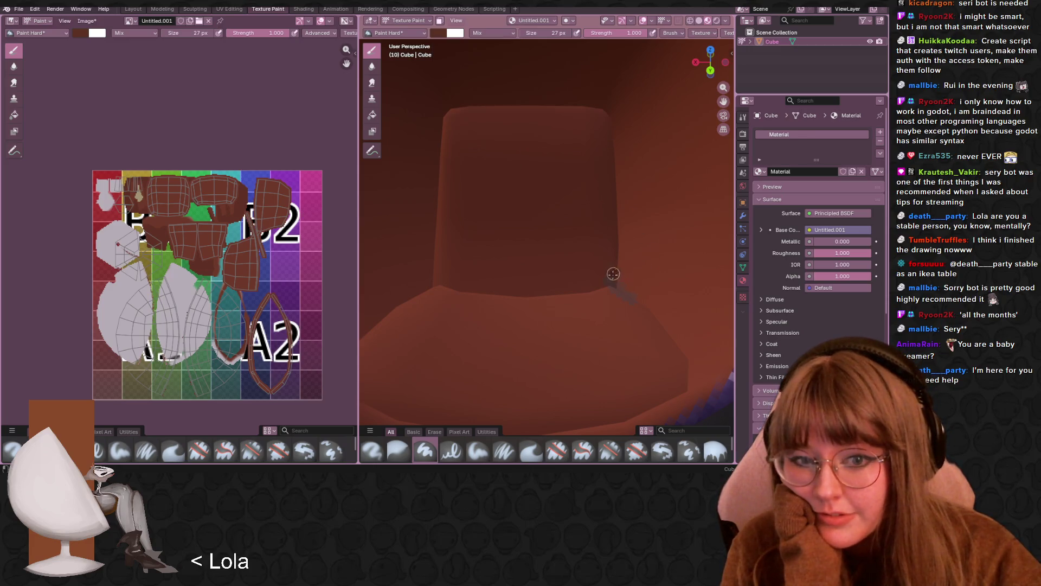
# - Paint dark brown shading from the cushion's lower corner up the back cushion's right edge
pyautogui.moveTo(612, 273); pyautogui.dragTo(613, 277)
pyautogui.moveTo(621, 278)
pyautogui.mouseDown(button='middle')
pyautogui.moveTo(631, 250)
pyautogui.moveTo(627, 295)
pyautogui.mouseUp(button='middle')
pyautogui.moveTo(633, 305); pyautogui.dragTo(656, 359)
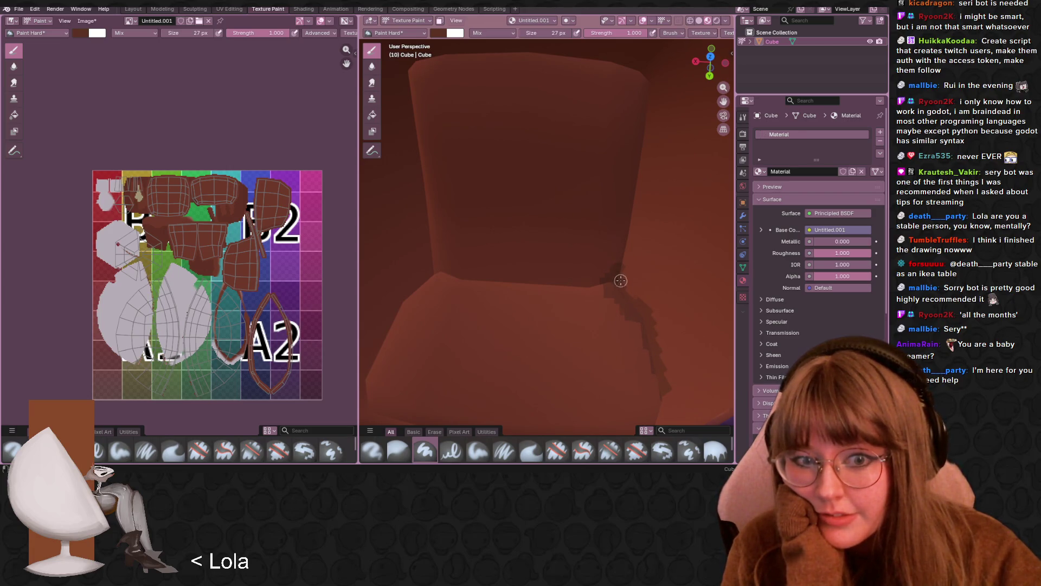
pyautogui.moveTo(623, 257); pyautogui.dragTo(642, 164)
pyautogui.moveTo(627, 221)
pyautogui.mouseDown()
pyautogui.moveTo(653, 103)
pyautogui.moveTo(644, 172)
pyautogui.mouseUp()
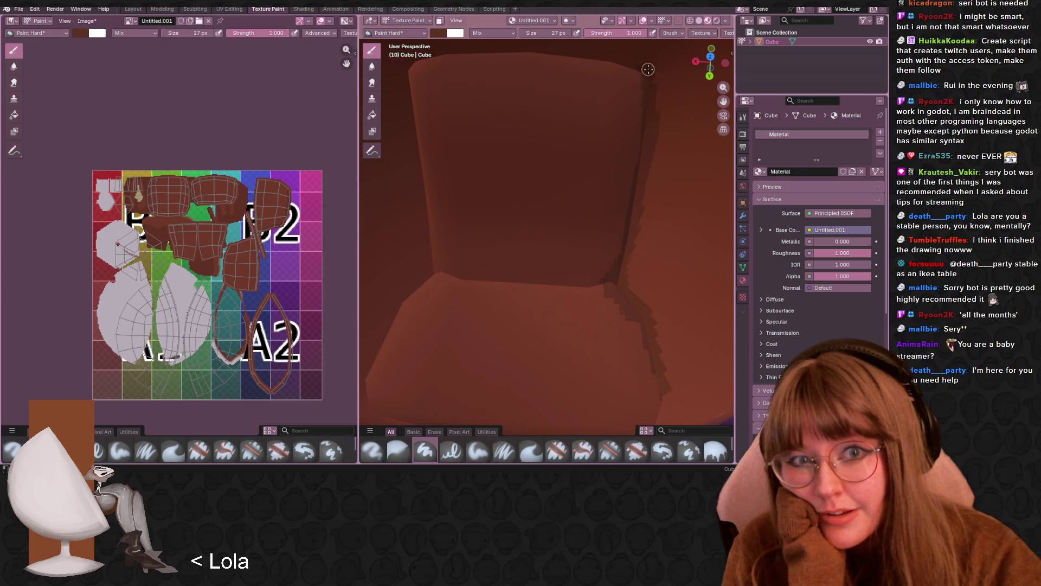
pyautogui.moveTo(652, 135); pyautogui.dragTo(666, 196)
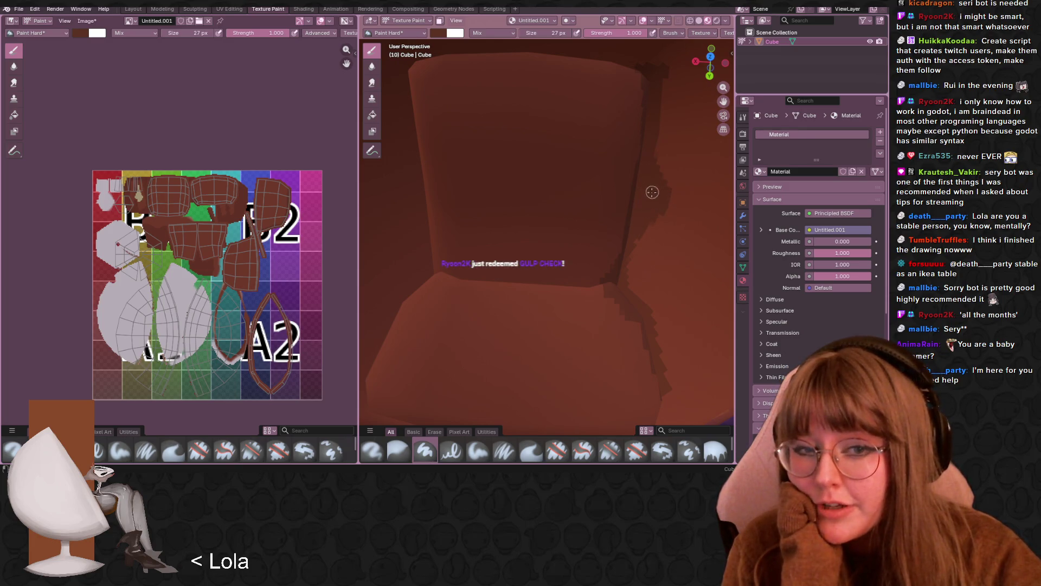
pyautogui.moveTo(641, 241); pyautogui.dragTo(658, 177, button='middle')
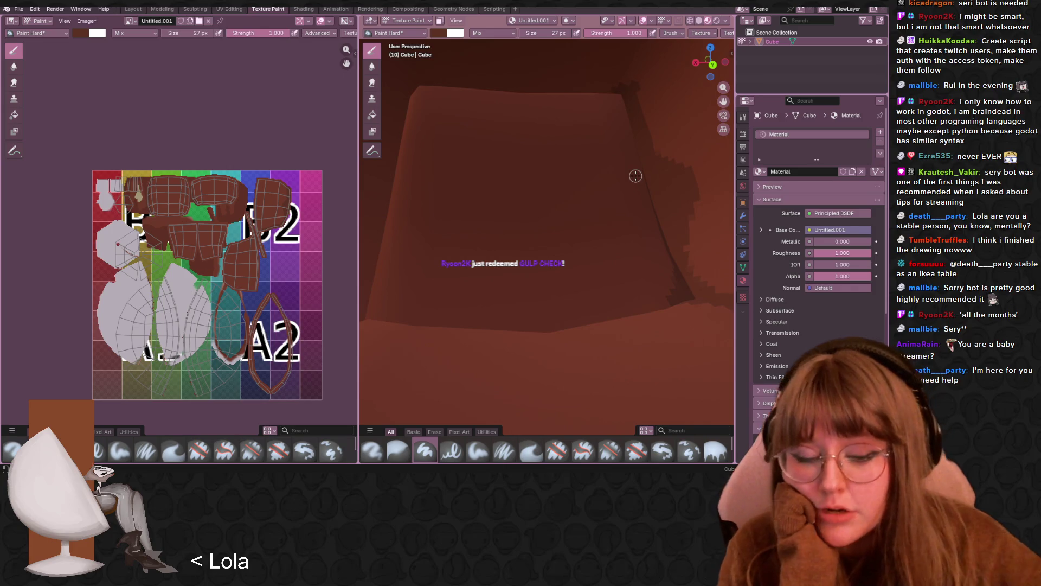
pyautogui.scroll(-5, 636, 179)
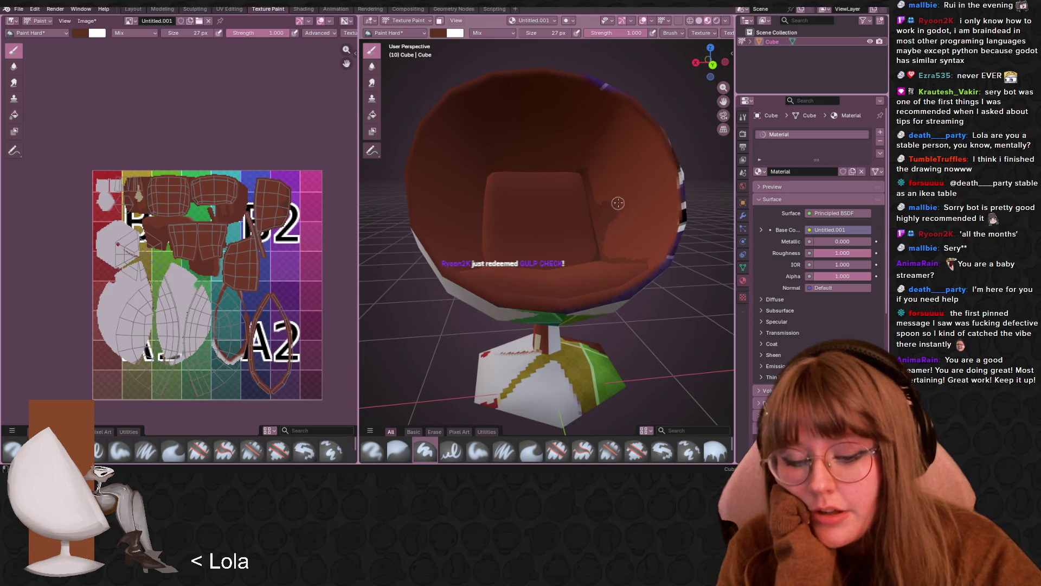
# - Paint a dark brown stroke down the right side of the inner back cushion
pyautogui.moveTo(612, 175)
pyautogui.mouseDown()
pyautogui.moveTo(621, 208)
pyautogui.moveTo(642, 204)
pyautogui.mouseUp()
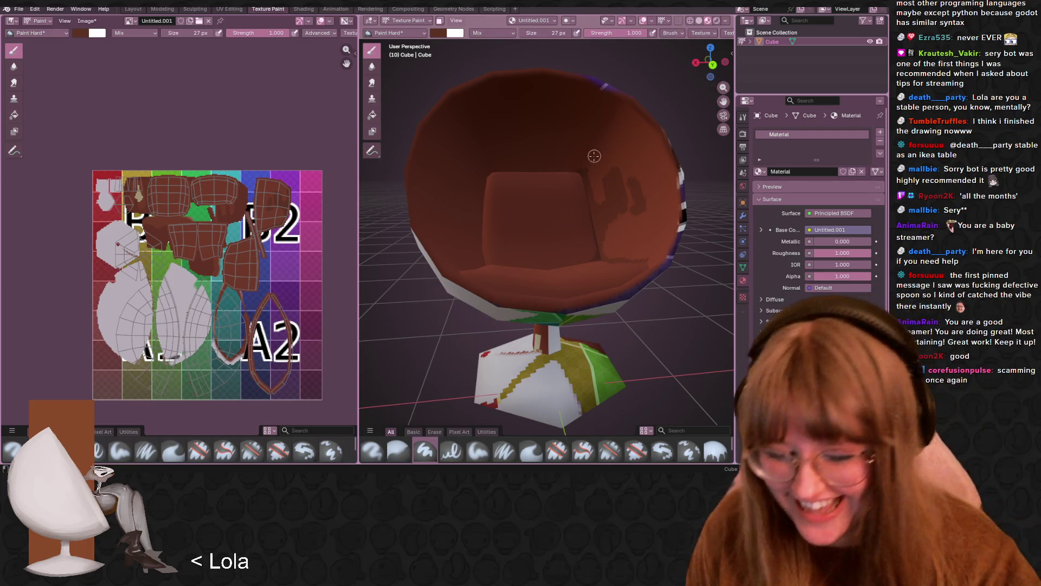
pyautogui.moveTo(595, 189); pyautogui.dragTo(596, 179, button='middle')
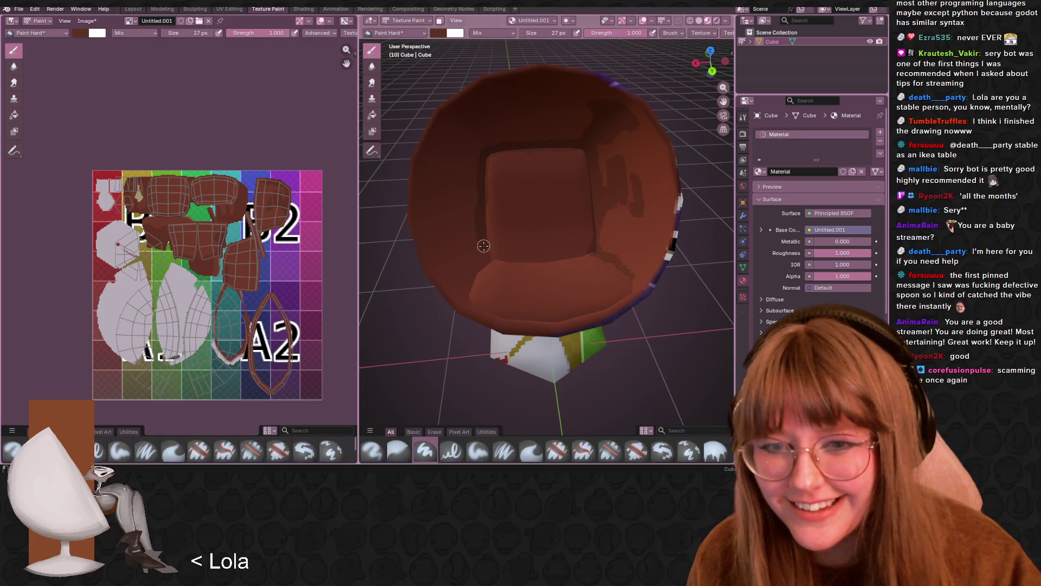
pyautogui.scroll(2, 497, 208)
pyautogui.scroll(5, 497, 208)
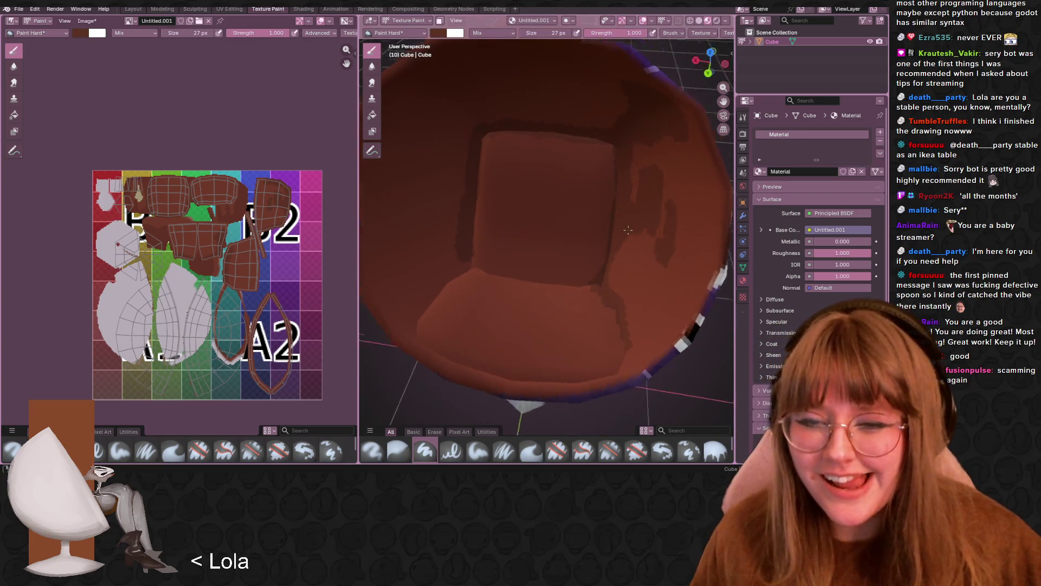
pyautogui.scroll(-1, 556, 245)
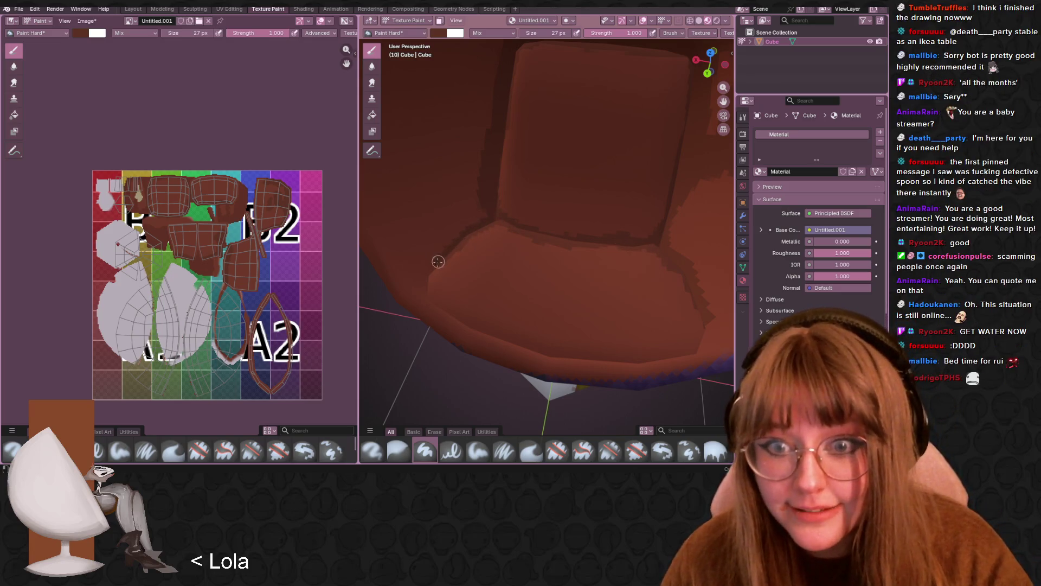
# - Shade the seat's lower-right edge, right rim and upper-right interior in dark brown
pyautogui.moveTo(634, 229); pyautogui.dragTo(581, 252, button='middle')
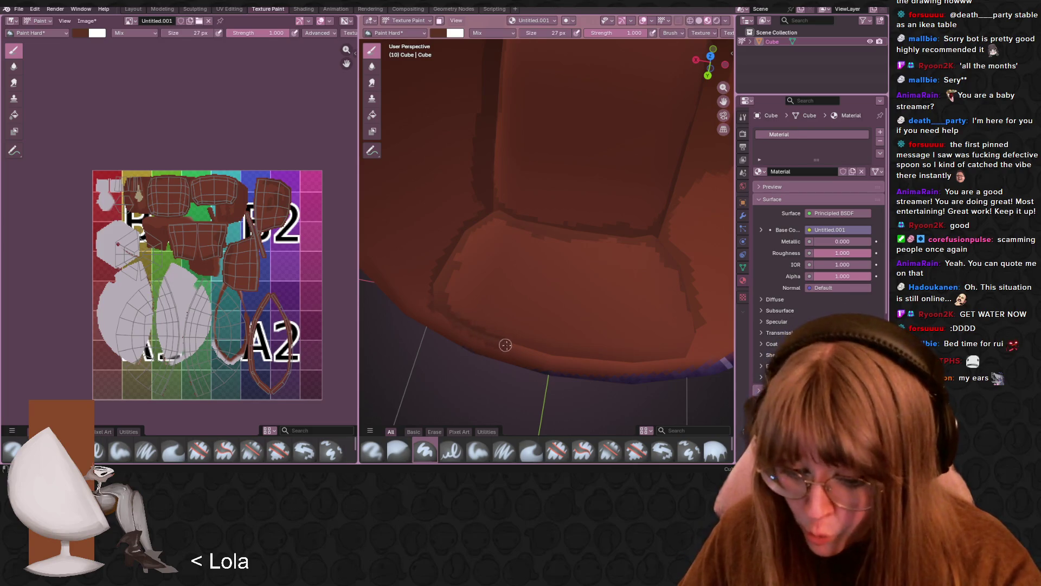
pyautogui.moveTo(568, 358)
pyautogui.mouseDown()
pyautogui.moveTo(680, 356)
pyautogui.moveTo(698, 325)
pyautogui.moveTo(669, 285)
pyautogui.mouseUp()
pyautogui.scroll(-8, 673, 282)
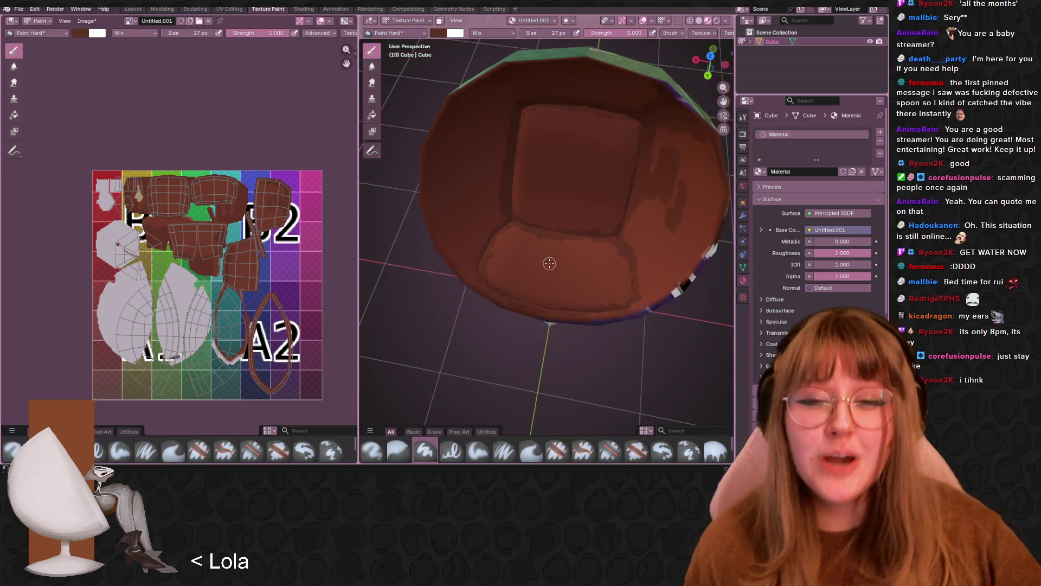
pyautogui.moveTo(608, 255)
pyautogui.mouseDown(button='middle')
pyautogui.moveTo(597, 197)
pyautogui.moveTo(639, 215)
pyautogui.mouseUp(button='middle')
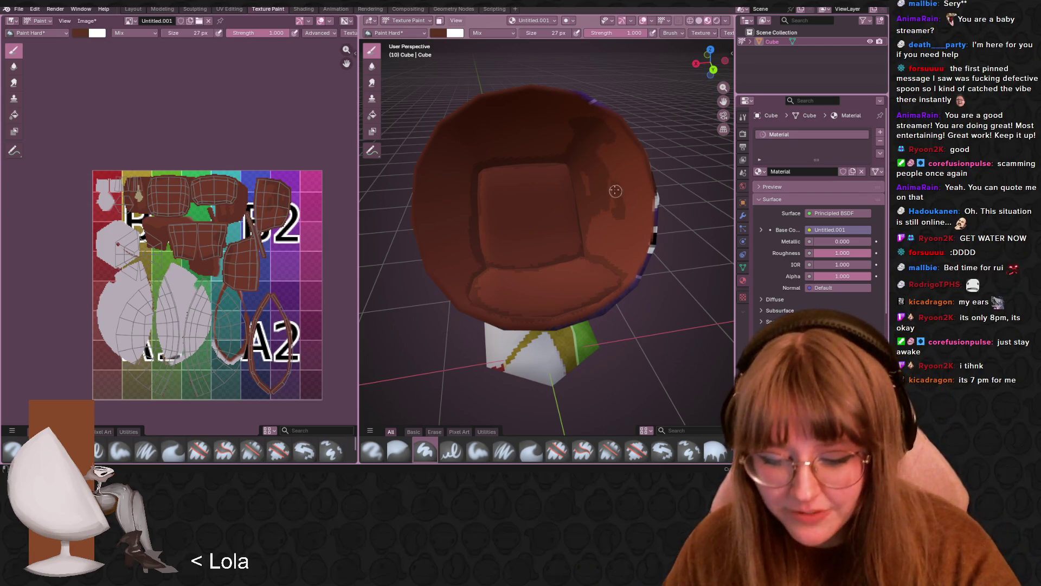
pyautogui.moveTo(601, 145); pyautogui.dragTo(621, 184)
pyautogui.moveTo(613, 145); pyautogui.dragTo(634, 230)
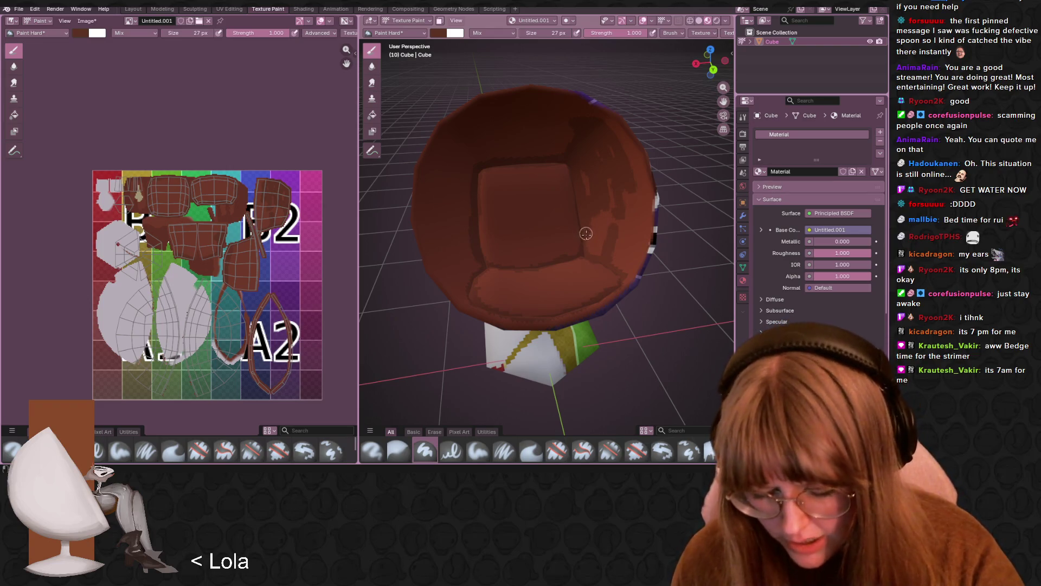
pyautogui.moveTo(628, 235); pyautogui.dragTo(624, 271)
pyautogui.moveTo(634, 261); pyautogui.dragTo(633, 209, button='middle')
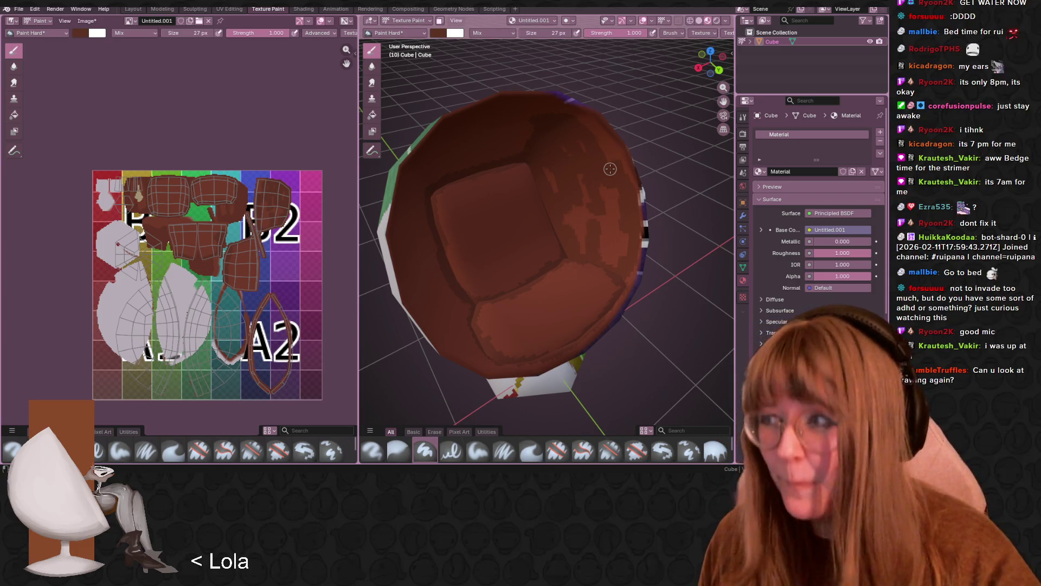
pyautogui.moveTo(562, 273)
pyautogui.mouseDown(button='middle')
pyautogui.moveTo(535, 266)
pyautogui.moveTo(535, 249)
pyautogui.moveTo(631, 186)
pyautogui.moveTo(634, 208)
pyautogui.moveTo(629, 193)
pyautogui.mouseUp(button='middle')
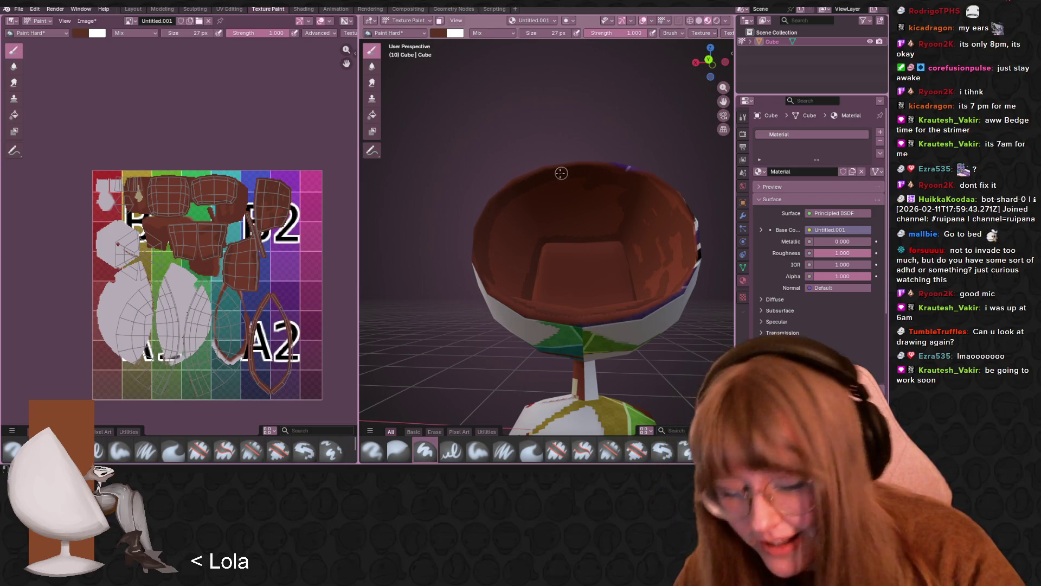
pyautogui.moveTo(500, 237)
pyautogui.mouseDown(button='middle')
pyautogui.moveTo(565, 234)
pyautogui.moveTo(538, 235)
pyautogui.moveTo(516, 207)
pyautogui.mouseUp(button='middle')
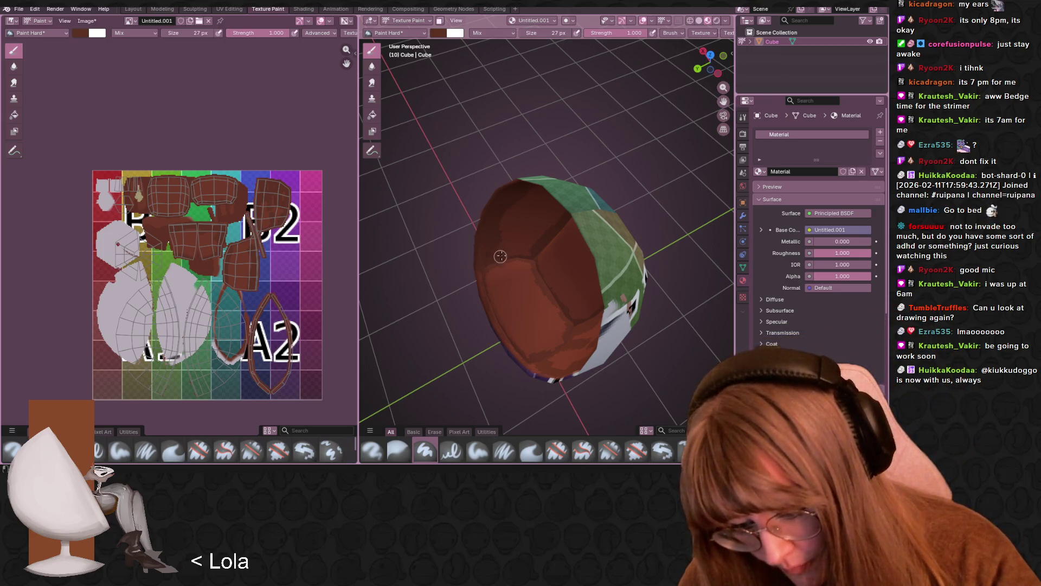
pyautogui.moveTo(542, 244)
pyautogui.mouseDown(button='middle')
pyautogui.moveTo(503, 210)
pyautogui.moveTo(602, 204)
pyautogui.moveTo(599, 174)
pyautogui.moveTo(601, 188)
pyautogui.mouseUp(button='middle')
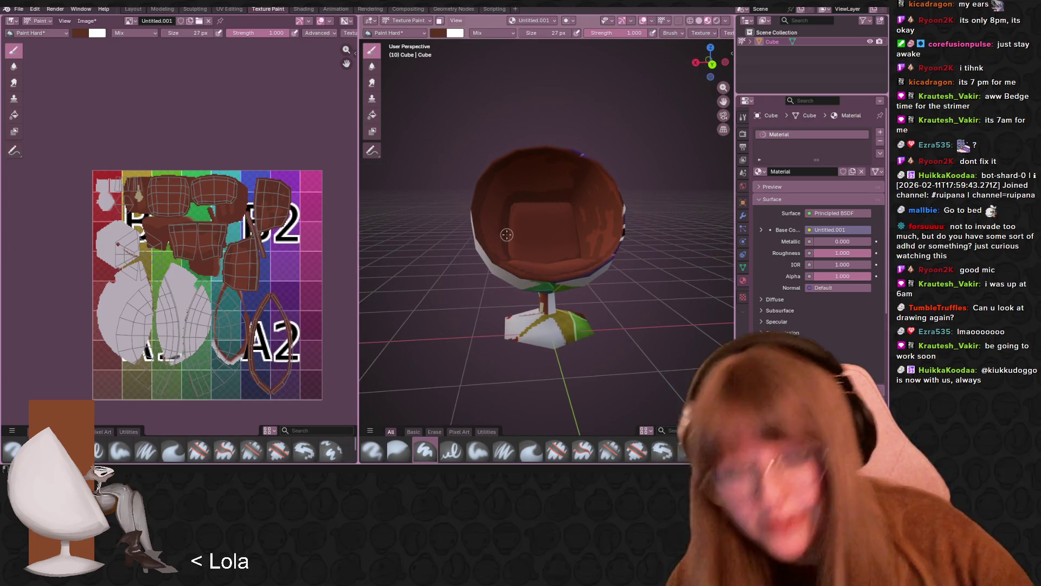
pyautogui.scroll(2, 512, 217)
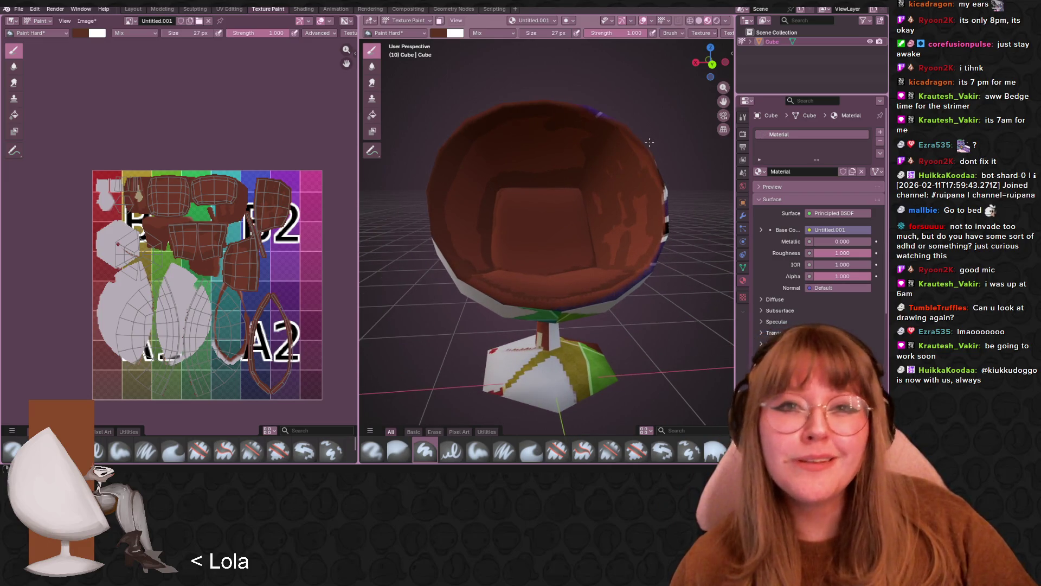
pyautogui.scroll(3, 558, 130)
pyautogui.scroll(4, 542, 103)
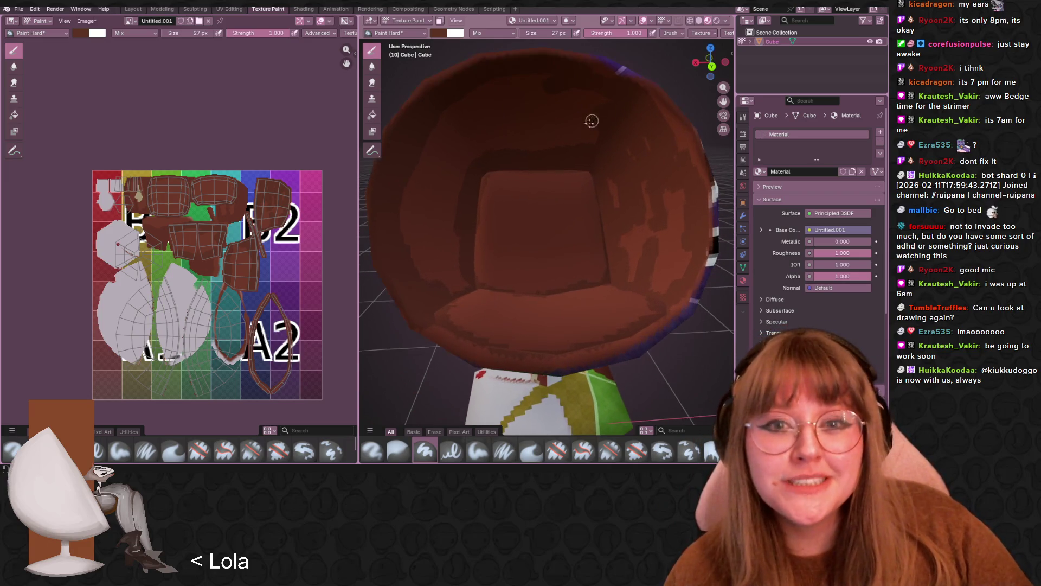
pyautogui.moveTo(576, 133); pyautogui.dragTo(639, 172, button='middle')
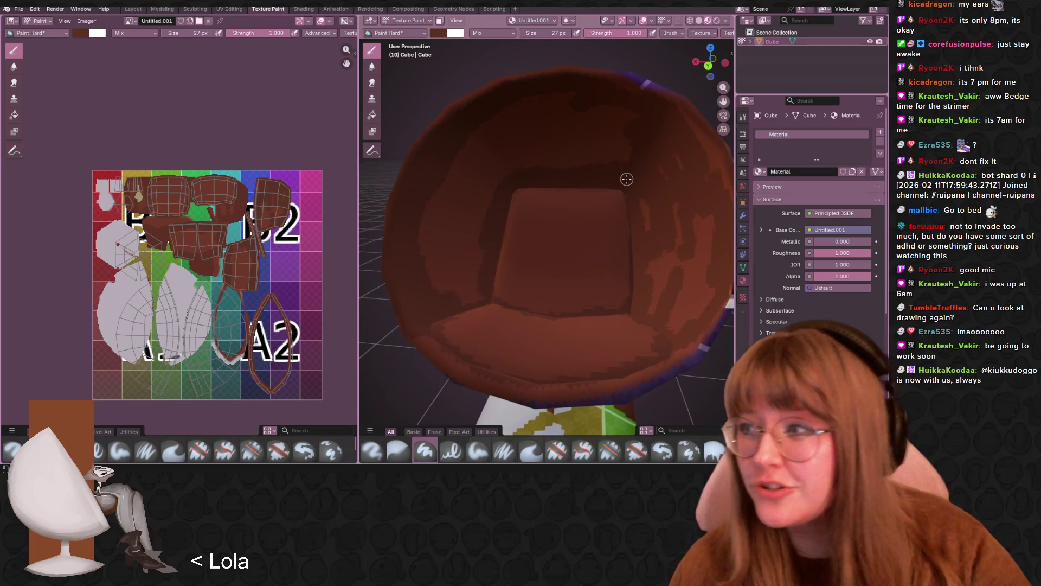
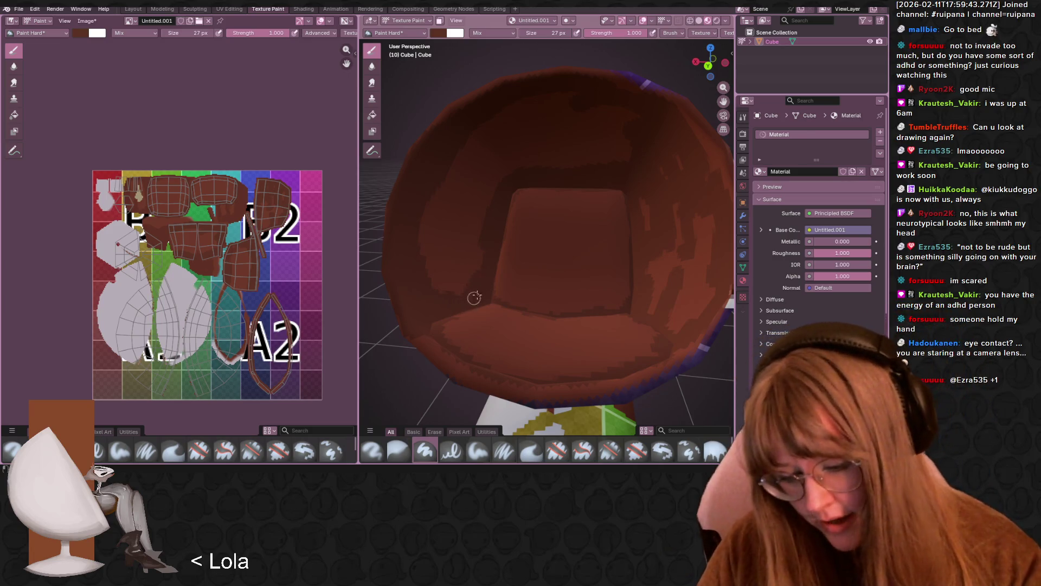
# - Paint dark brown strokes over the chair's inner seat and back, orbiting to reach each area
pyautogui.moveTo(477, 298); pyautogui.dragTo(484, 248)
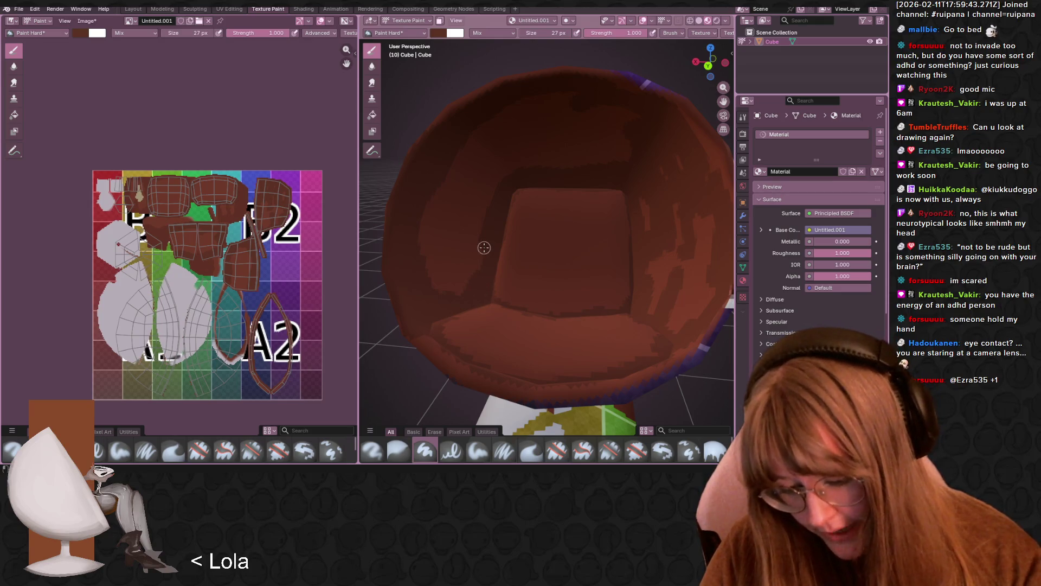
pyautogui.moveTo(484, 248)
pyautogui.mouseDown(button='middle')
pyautogui.moveTo(423, 255)
pyautogui.moveTo(522, 272)
pyautogui.moveTo(527, 227)
pyautogui.moveTo(545, 212)
pyautogui.moveTo(554, 230)
pyautogui.moveTo(549, 217)
pyautogui.mouseUp(button='middle')
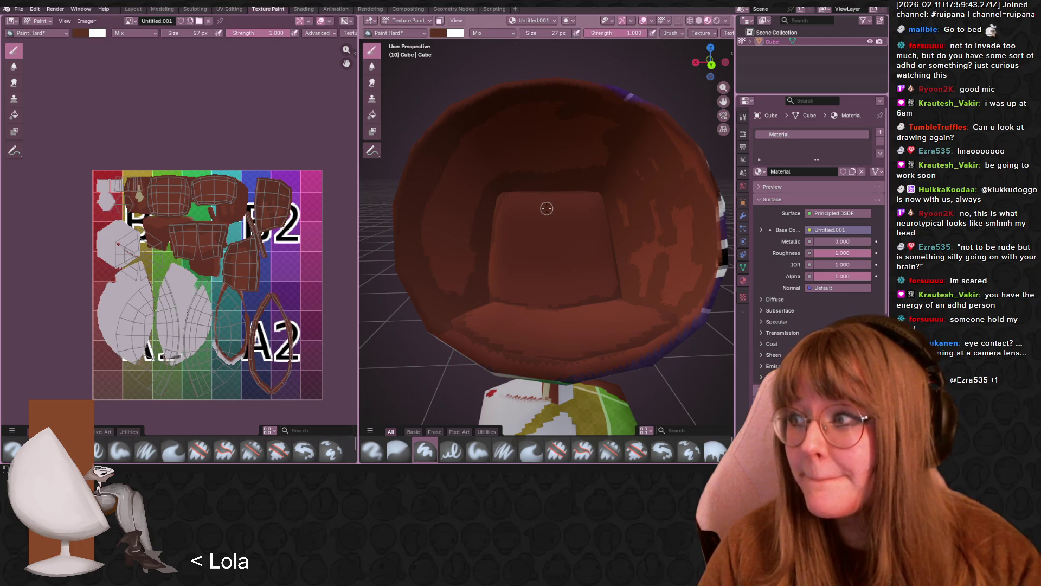
pyautogui.moveTo(547, 209); pyautogui.dragTo(564, 183, button='middle')
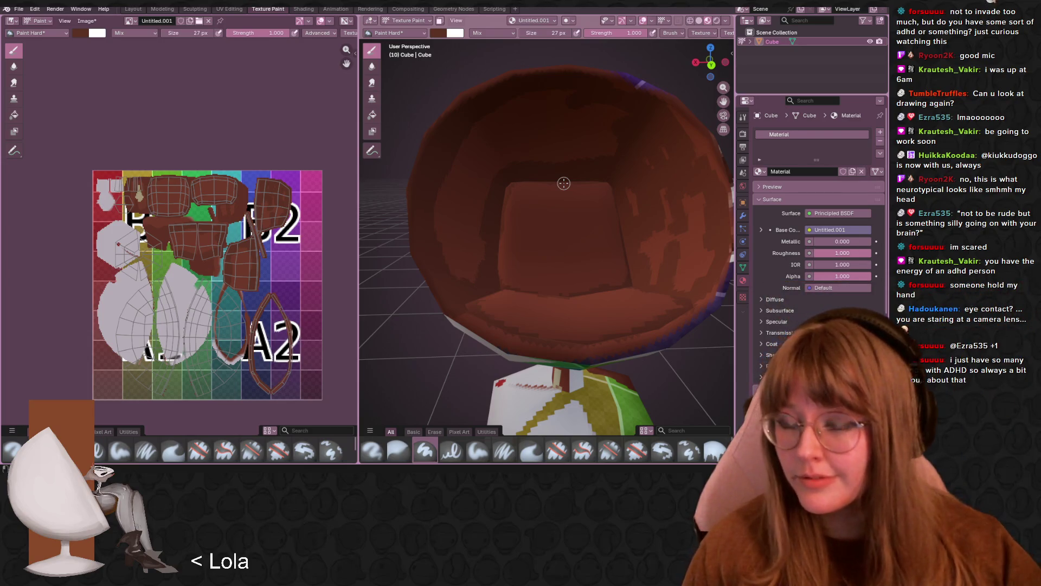
pyautogui.moveTo(563, 183); pyautogui.dragTo(564, 211, button='middle')
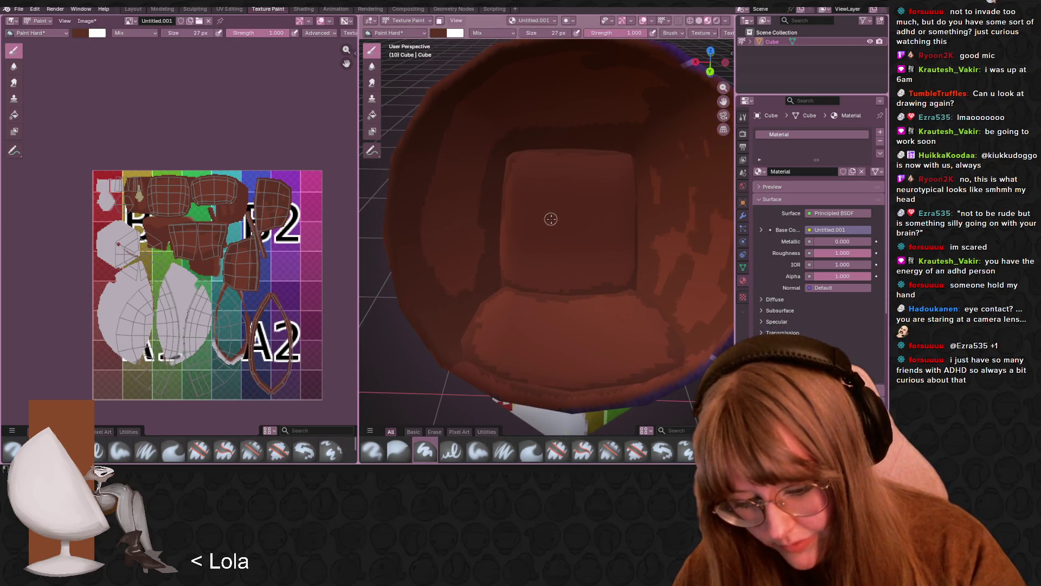
pyautogui.moveTo(548, 219)
pyautogui.mouseDown()
pyautogui.moveTo(581, 275)
pyautogui.moveTo(595, 223)
pyautogui.moveTo(542, 205)
pyautogui.moveTo(597, 220)
pyautogui.moveTo(563, 209)
pyautogui.mouseUp()
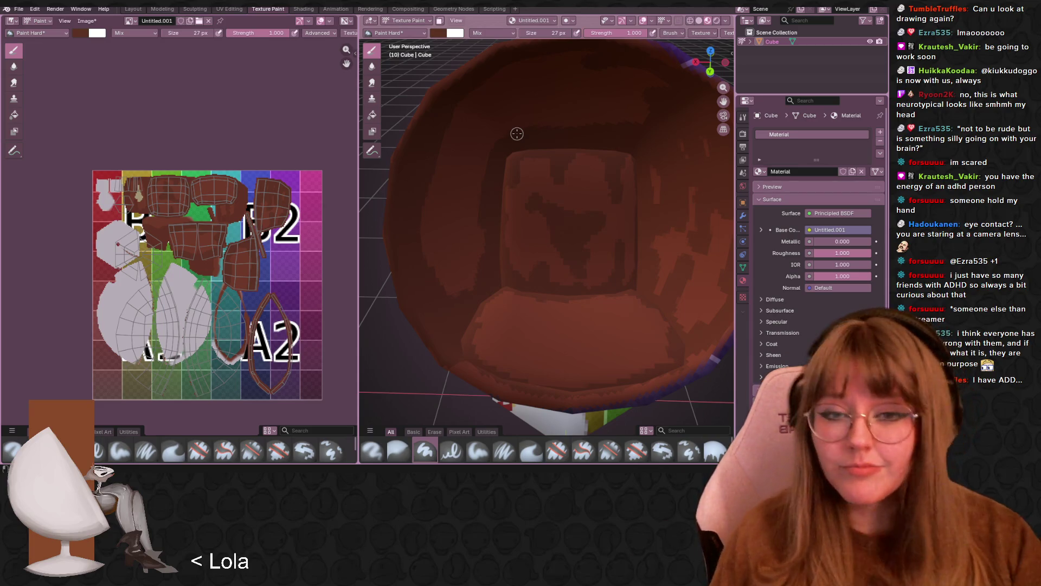
pyautogui.scroll(-5, 517, 134)
pyautogui.moveTo(517, 133)
pyautogui.mouseDown(button='middle')
pyautogui.moveTo(650, 259)
pyautogui.moveTo(441, 303)
pyautogui.moveTo(570, 244)
pyautogui.mouseUp(button='middle')
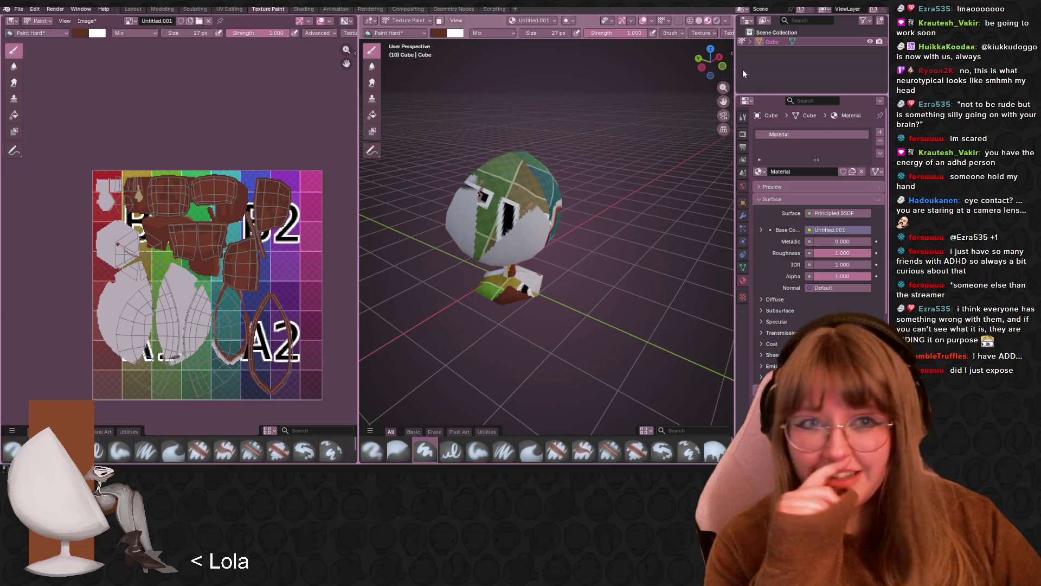
# - In Left Orthographic view, sample light grey and paint over the shell's green markings and the base's brown mark
pyautogui.click(703, 66)
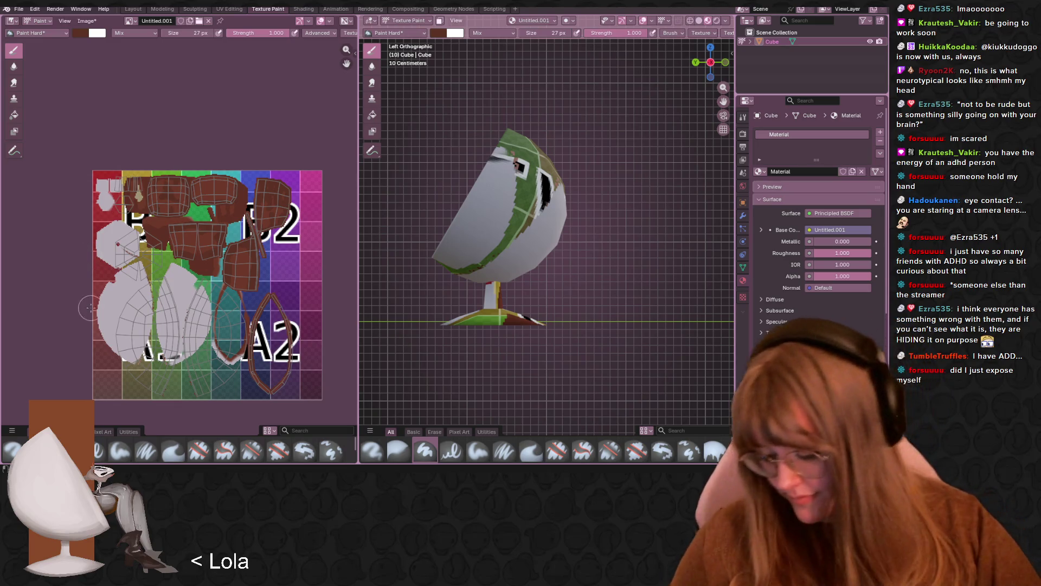
pyautogui.press('s')
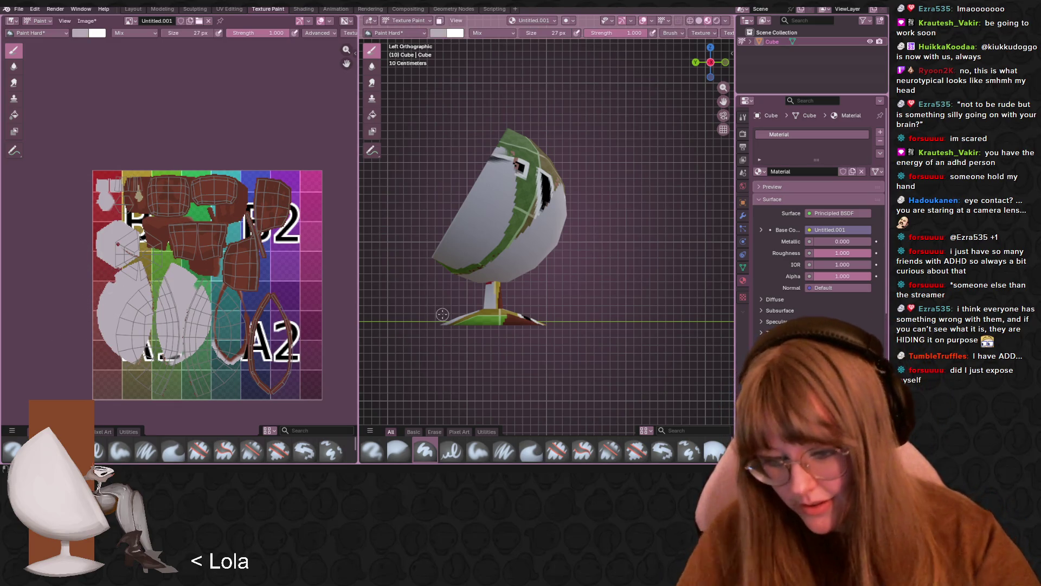
pyautogui.moveTo(518, 142)
pyautogui.mouseDown()
pyautogui.moveTo(521, 125)
pyautogui.moveTo(495, 159)
pyautogui.moveTo(537, 217)
pyautogui.moveTo(545, 171)
pyautogui.mouseUp()
pyautogui.moveTo(515, 217)
pyautogui.mouseDown()
pyautogui.moveTo(493, 261)
pyautogui.moveTo(518, 236)
pyautogui.moveTo(457, 259)
pyautogui.moveTo(510, 308)
pyautogui.moveTo(491, 318)
pyautogui.moveTo(480, 298)
pyautogui.moveTo(472, 373)
pyautogui.mouseUp()
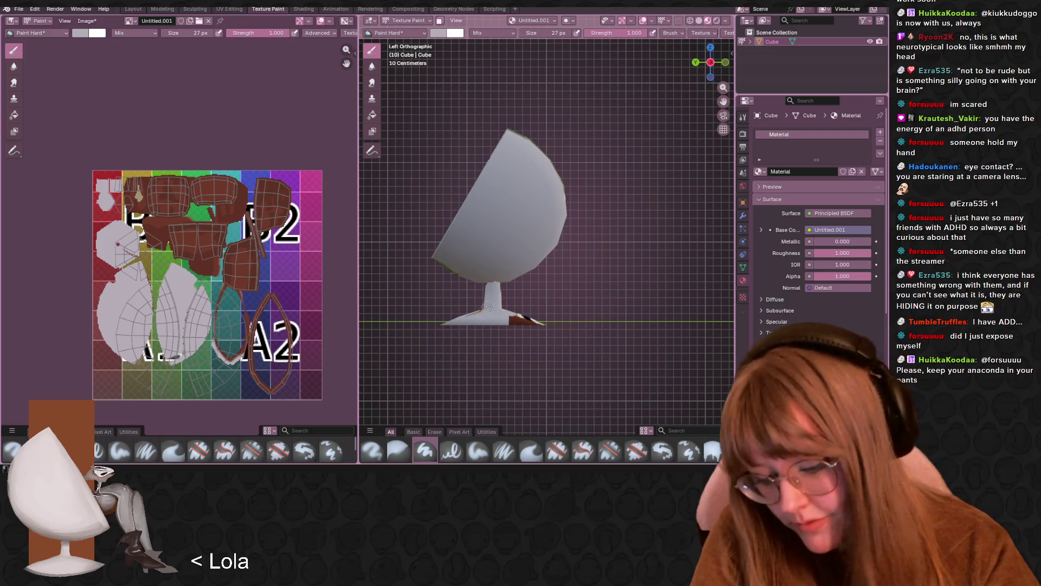
pyautogui.moveTo(482, 299)
pyautogui.mouseDown()
pyautogui.moveTo(541, 310)
pyautogui.moveTo(501, 297)
pyautogui.mouseUp()
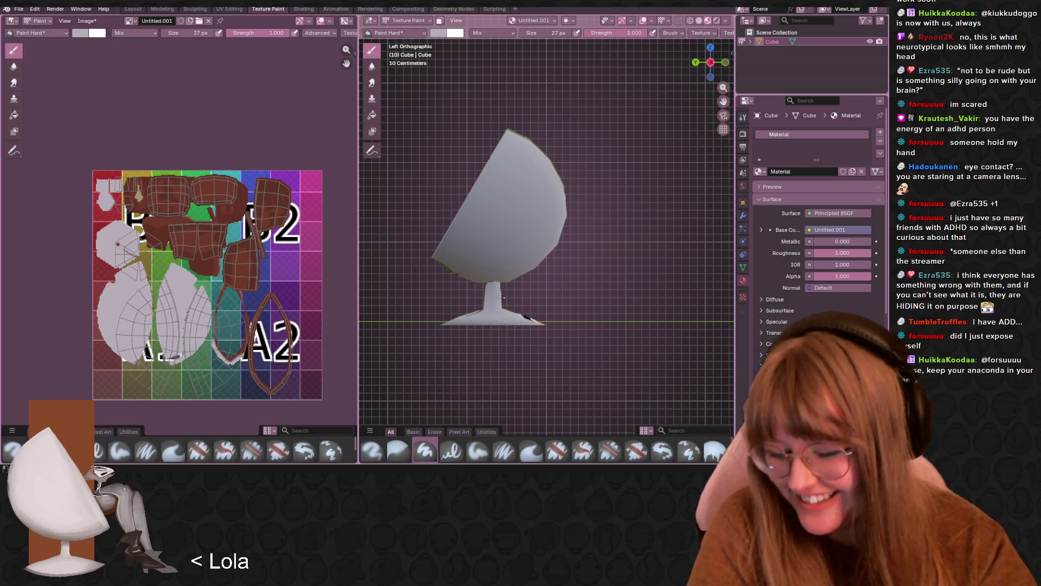
pyautogui.moveTo(536, 326); pyautogui.dragTo(528, 321)
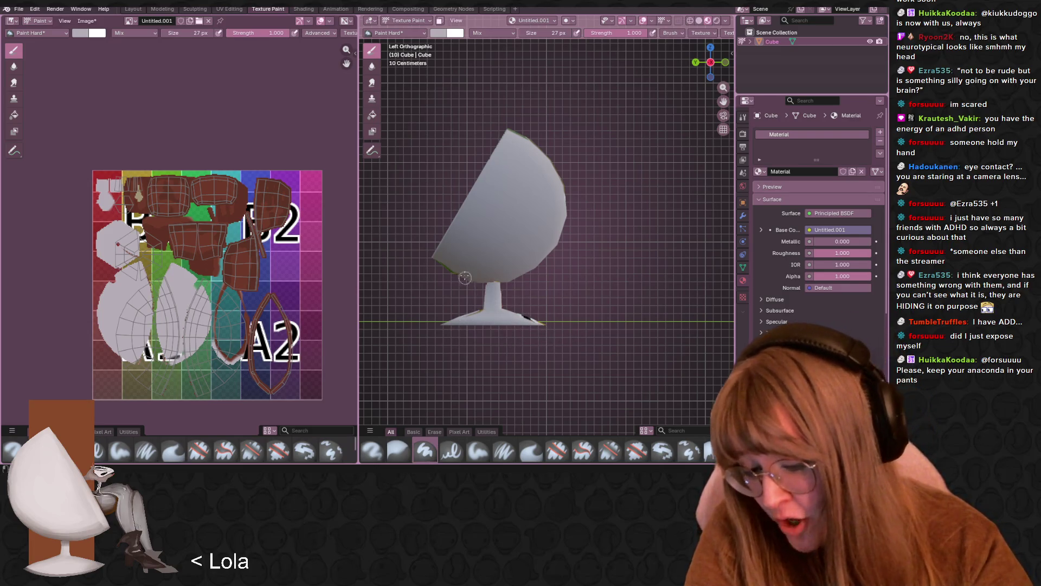
pyautogui.moveTo(448, 277); pyautogui.dragTo(464, 240)
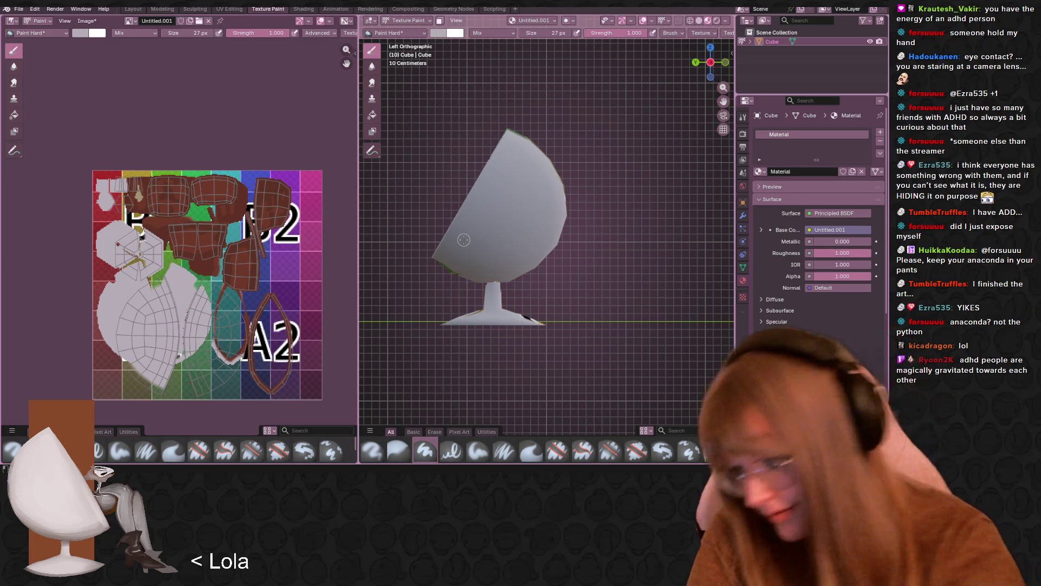
pyautogui.click(440, 33)
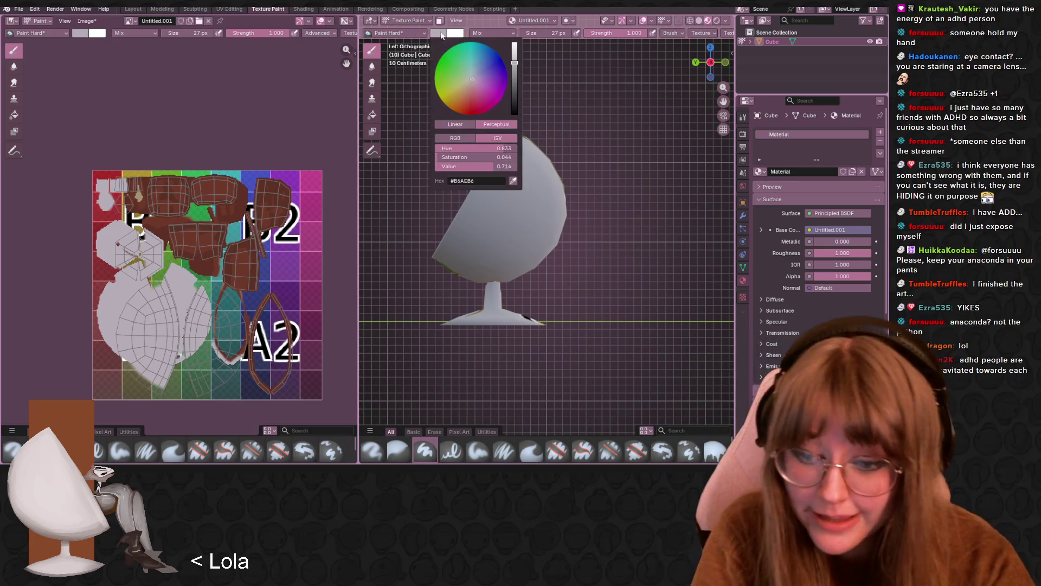
# - Darken the brush to mid grey and shade the base, stem and seat underside
pyautogui.click(515, 72)
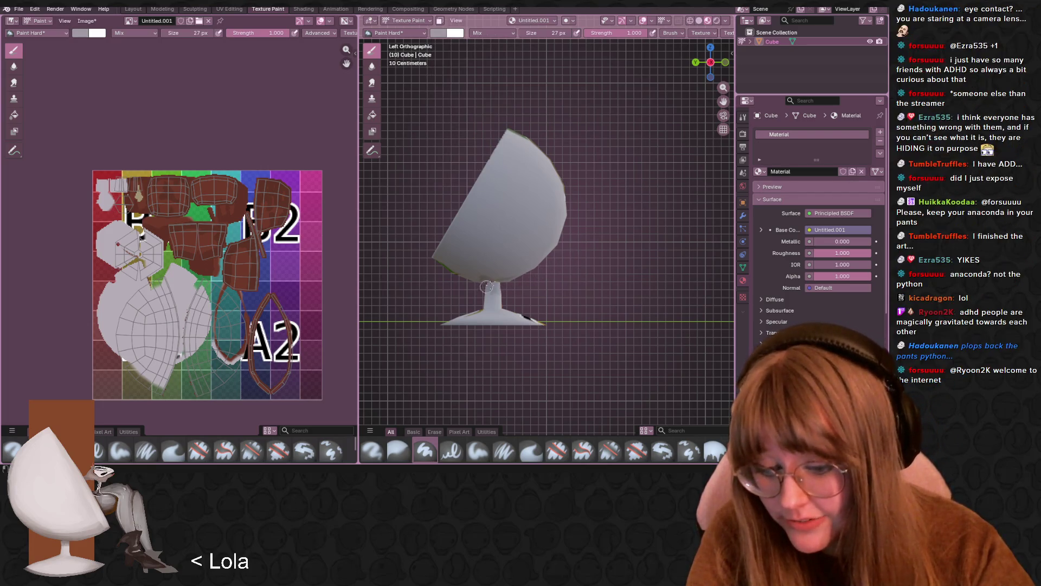
pyautogui.moveTo(487, 286); pyautogui.dragTo(497, 277)
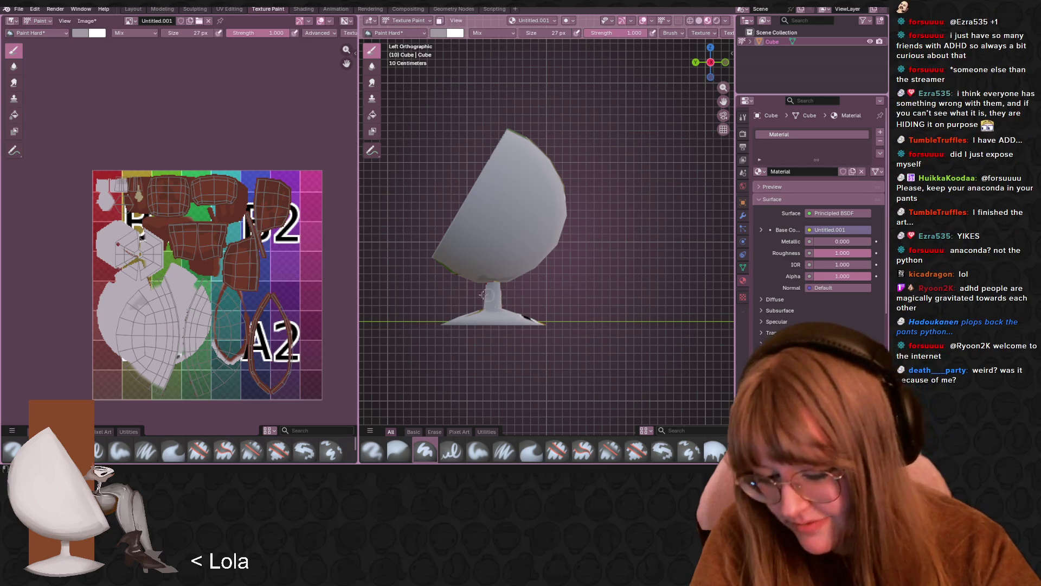
pyautogui.moveTo(491, 293)
pyautogui.mouseDown()
pyautogui.moveTo(476, 280)
pyautogui.moveTo(510, 278)
pyautogui.moveTo(459, 281)
pyautogui.moveTo(532, 262)
pyautogui.moveTo(525, 272)
pyautogui.mouseUp()
pyautogui.moveTo(584, 216); pyautogui.dragTo(559, 239, button='middle')
pyautogui.moveTo(560, 238)
pyautogui.mouseDown()
pyautogui.moveTo(522, 290)
pyautogui.moveTo(505, 231)
pyautogui.mouseUp()
# - Paint white over the green patch on top of the shell
pyautogui.moveTo(505, 231)
pyautogui.mouseDown(button='middle')
pyautogui.moveTo(597, 229)
pyautogui.moveTo(526, 263)
pyautogui.mouseUp(button='middle')
pyautogui.moveTo(526, 263)
pyautogui.mouseDown()
pyautogui.moveTo(508, 247)
pyautogui.moveTo(528, 232)
pyautogui.mouseUp()
pyautogui.moveTo(527, 231); pyautogui.dragTo(522, 224, button='middle')
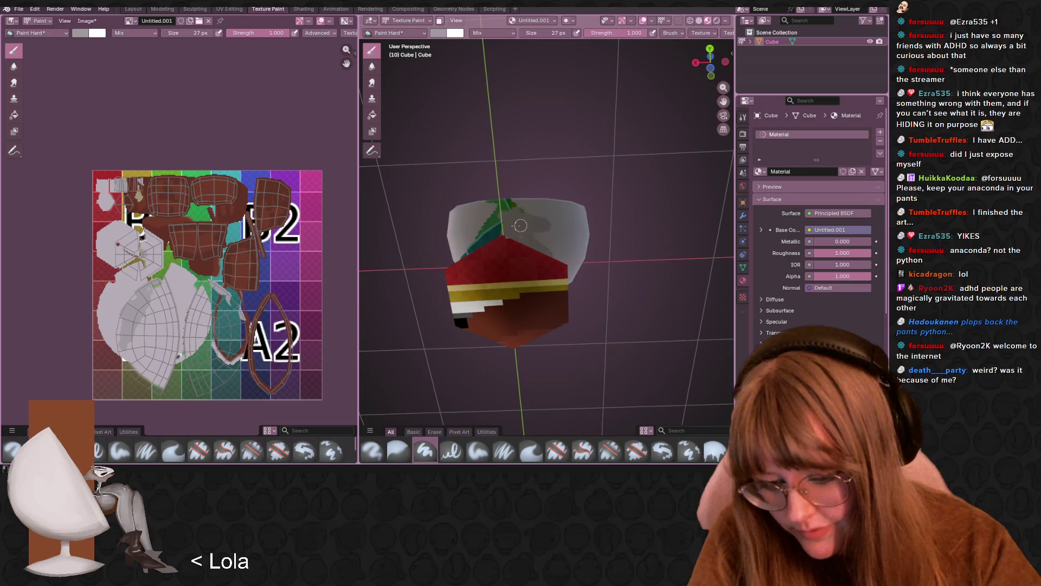
pyautogui.moveTo(499, 217)
pyautogui.mouseDown()
pyautogui.moveTo(501, 206)
pyautogui.moveTo(542, 204)
pyautogui.moveTo(532, 190)
pyautogui.mouseUp()
pyautogui.moveTo(531, 195); pyautogui.dragTo(481, 272, button='middle')
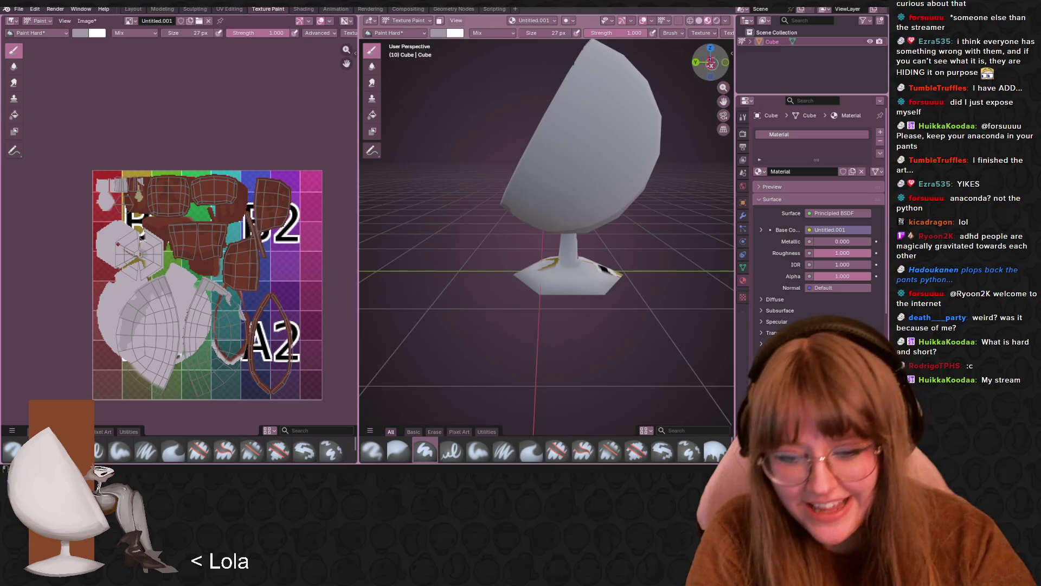
# - In Left Orthographic view, add soft darker grey shading patches across the chair's back
pyautogui.click(710, 65)
pyautogui.moveTo(572, 219); pyautogui.dragTo(579, 143)
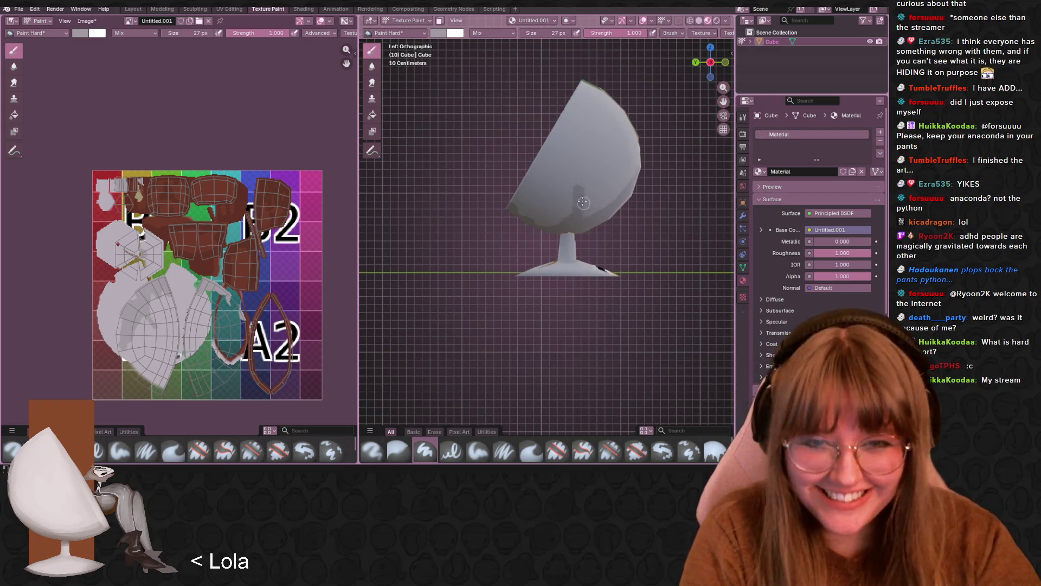
pyautogui.moveTo(583, 203)
pyautogui.mouseDown()
pyautogui.moveTo(584, 179)
pyautogui.moveTo(619, 179)
pyautogui.moveTo(588, 185)
pyautogui.moveTo(587, 213)
pyautogui.moveTo(587, 179)
pyautogui.moveTo(608, 180)
pyautogui.mouseUp()
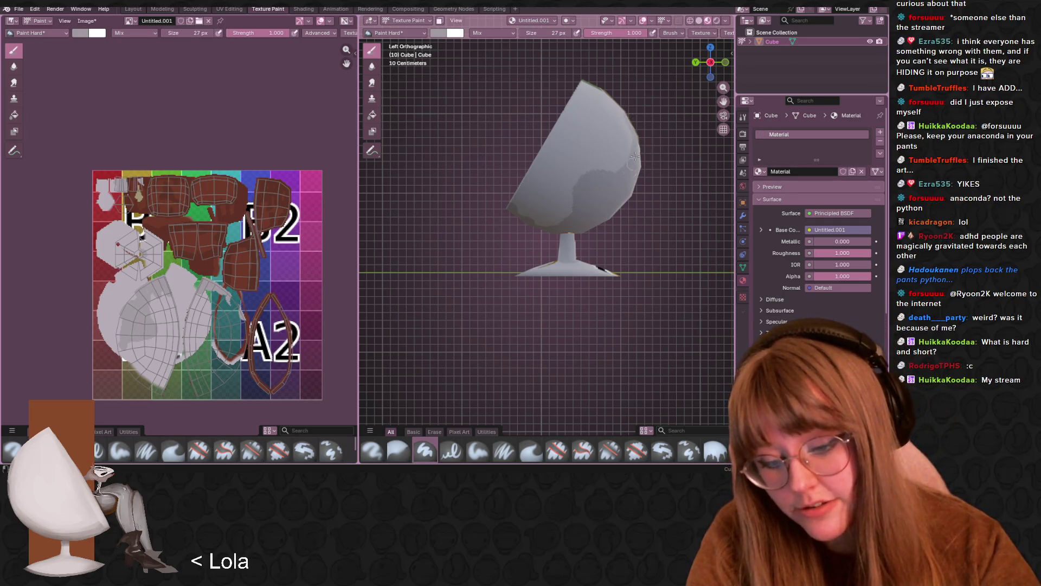
pyautogui.moveTo(584, 189)
pyautogui.mouseDown()
pyautogui.moveTo(518, 213)
pyautogui.moveTo(557, 196)
pyautogui.mouseUp()
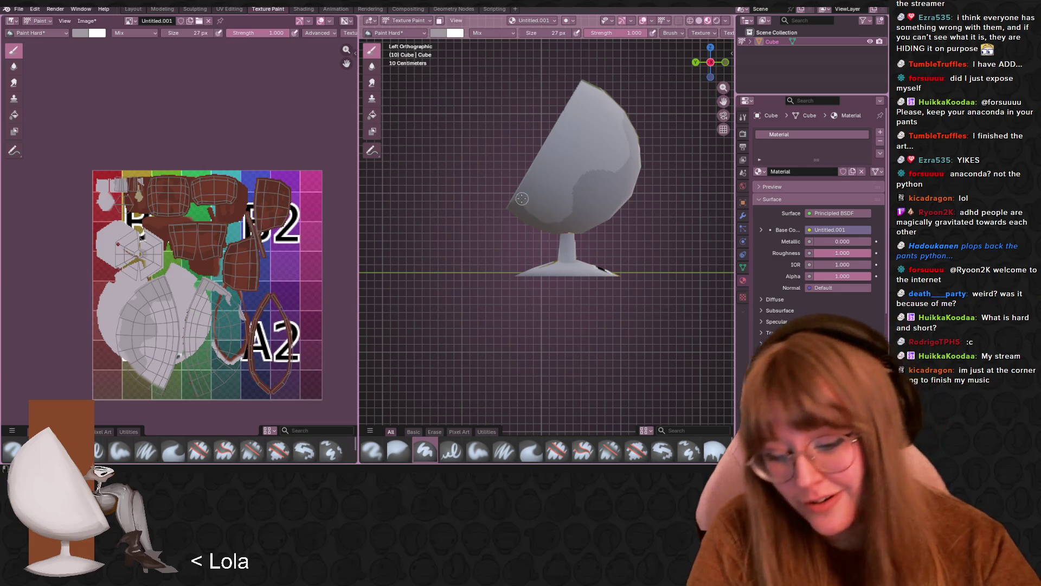
pyautogui.moveTo(515, 203)
pyautogui.mouseDown()
pyautogui.moveTo(552, 147)
pyautogui.moveTo(549, 157)
pyautogui.moveTo(569, 84)
pyautogui.mouseUp()
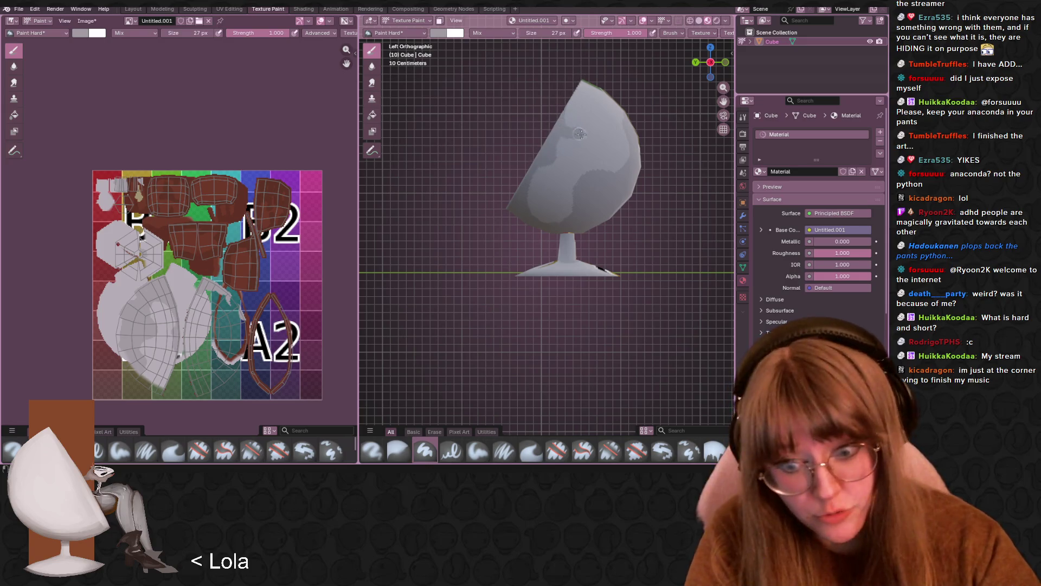
pyautogui.moveTo(571, 126); pyautogui.dragTo(568, 97)
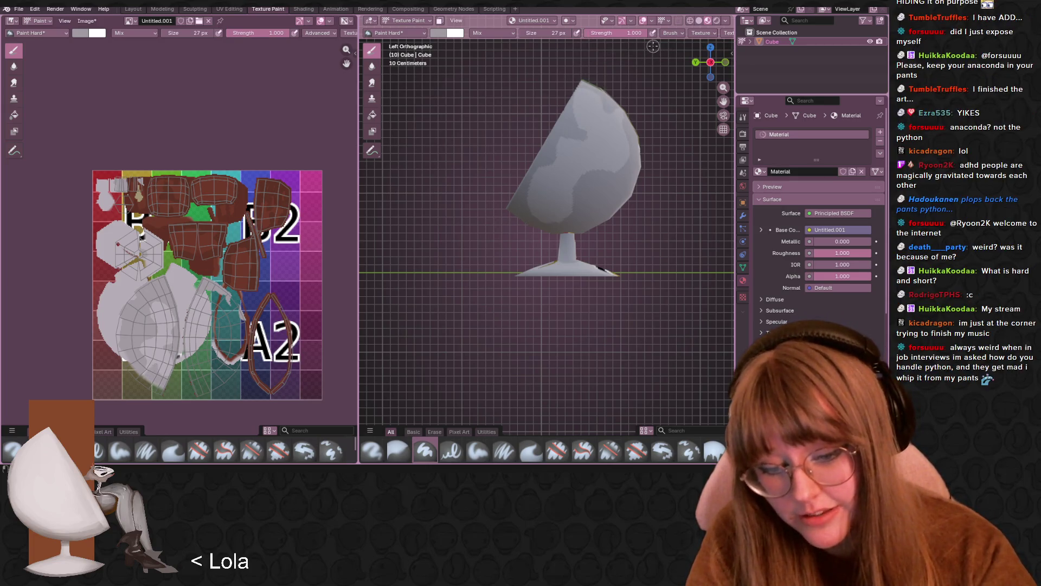
pyautogui.click(710, 47)
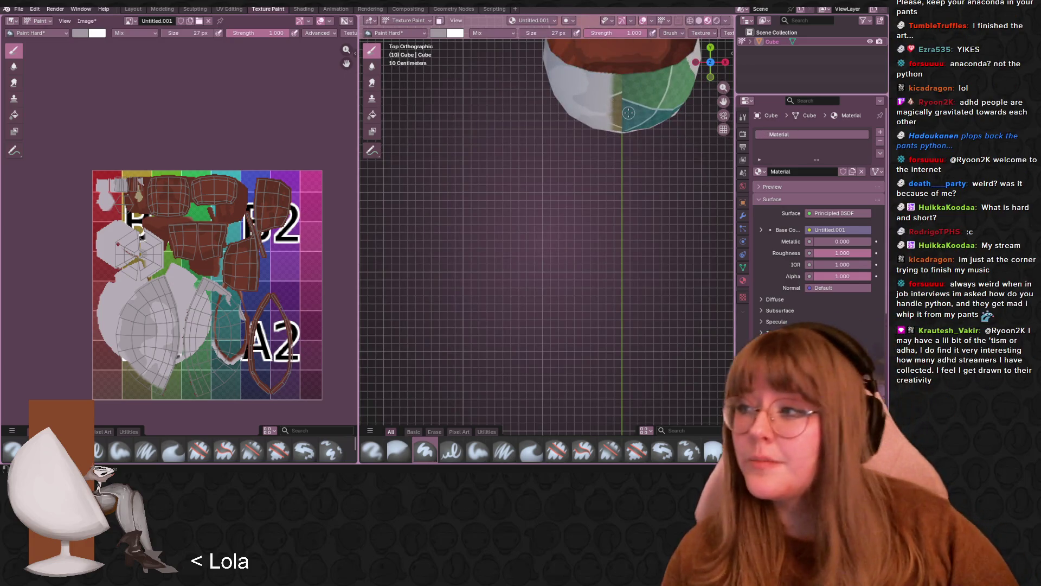
# - Paint white over the dark seam and the green patch on the bowl, undoing one stray stroke
pyautogui.moveTo(570, 152)
pyautogui.keyDown('shift'); pyautogui.mouseDown(button='middle')
pyautogui.moveTo(529, 162)
pyautogui.moveTo(505, 304)
pyautogui.moveTo(541, 310)
pyautogui.moveTo(493, 299)
pyautogui.moveTo(558, 220)
pyautogui.mouseUp(button='middle'); pyautogui.keyUp('shift')
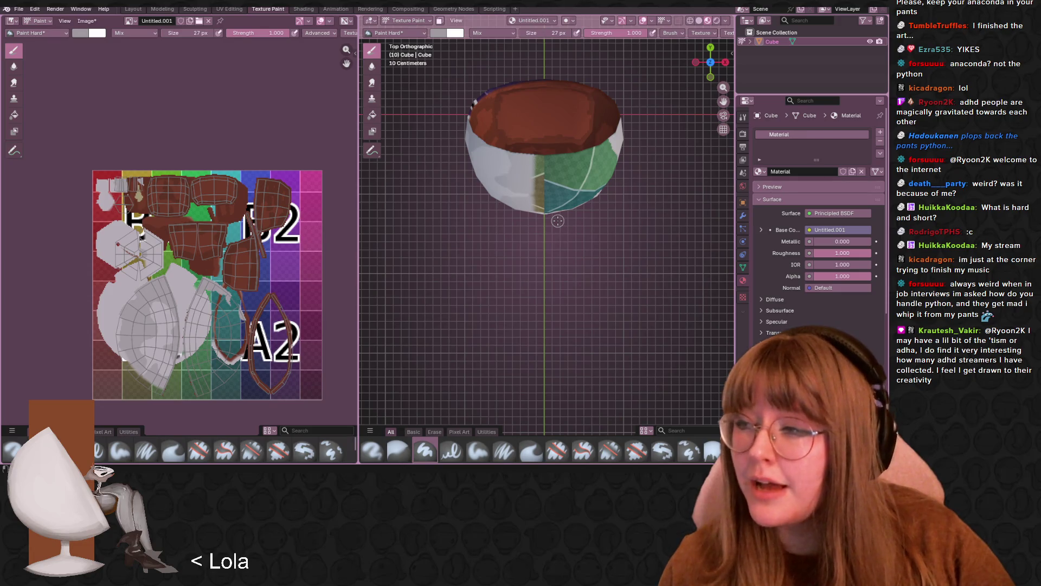
pyautogui.moveTo(538, 159); pyautogui.dragTo(544, 201)
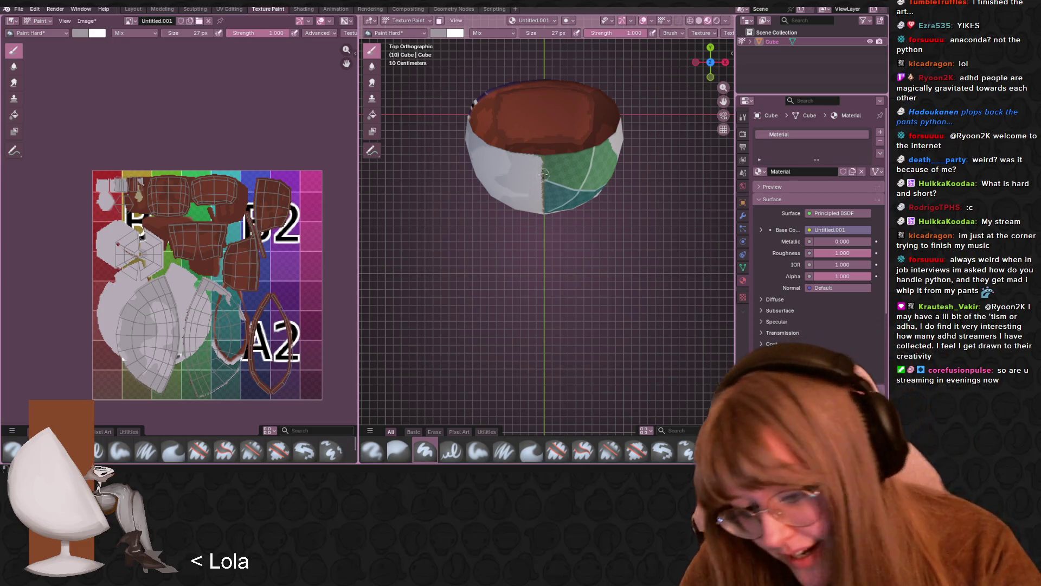
pyautogui.moveTo(544, 174); pyautogui.dragTo(545, 228)
pyautogui.moveTo(545, 184)
pyautogui.mouseDown()
pyautogui.moveTo(547, 197)
pyautogui.moveTo(534, 151)
pyautogui.mouseUp()
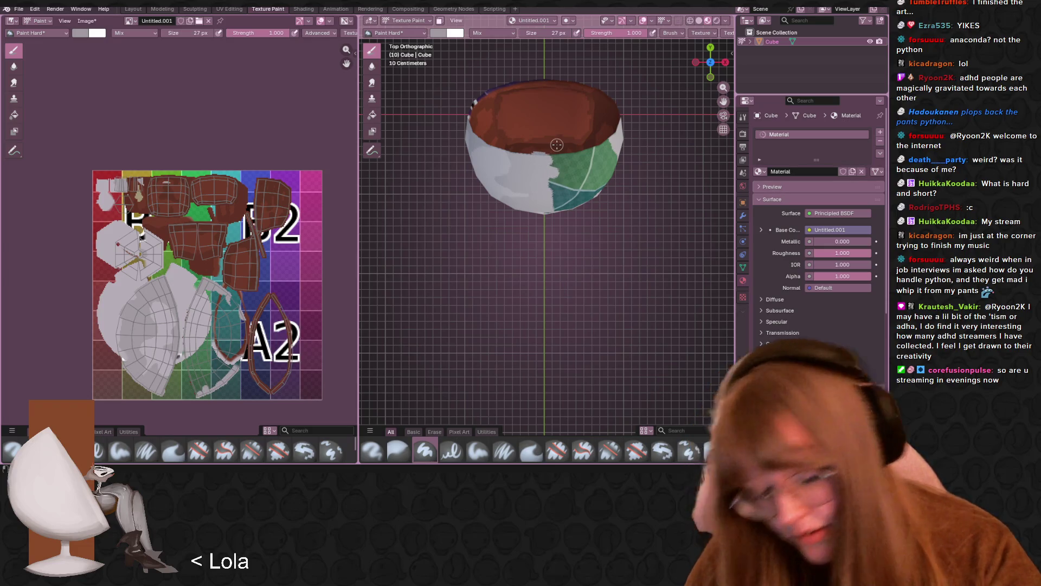
pyautogui.hotkey('ctrl', 'z')
pyautogui.hotkey('ctrl', 'z')
pyautogui.hotkey('ctrl', 'z')
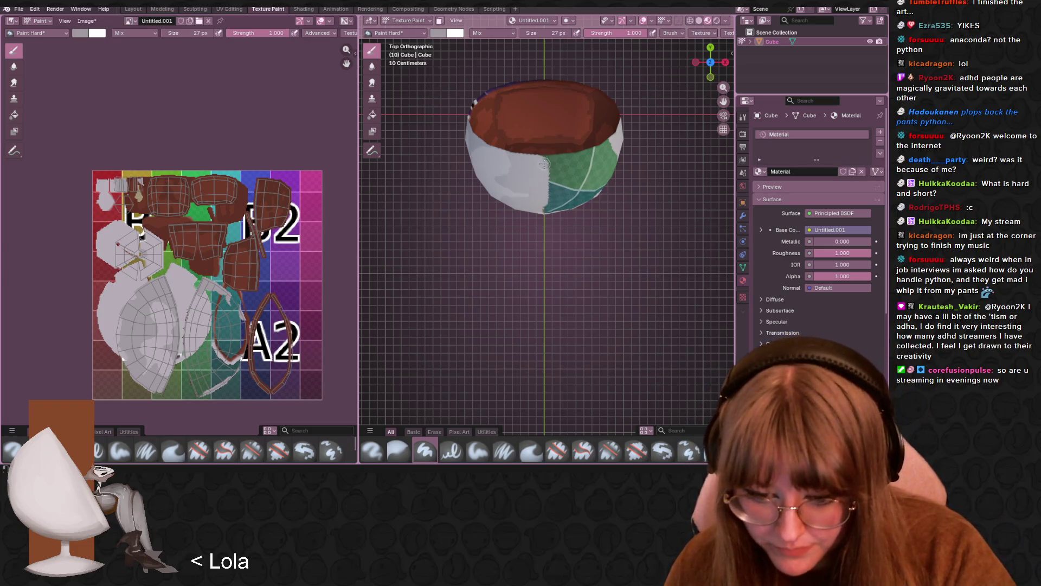
pyautogui.moveTo(541, 160)
pyautogui.mouseDown()
pyautogui.moveTo(566, 160)
pyautogui.moveTo(548, 209)
pyautogui.moveTo(580, 158)
pyautogui.moveTo(577, 214)
pyautogui.mouseUp()
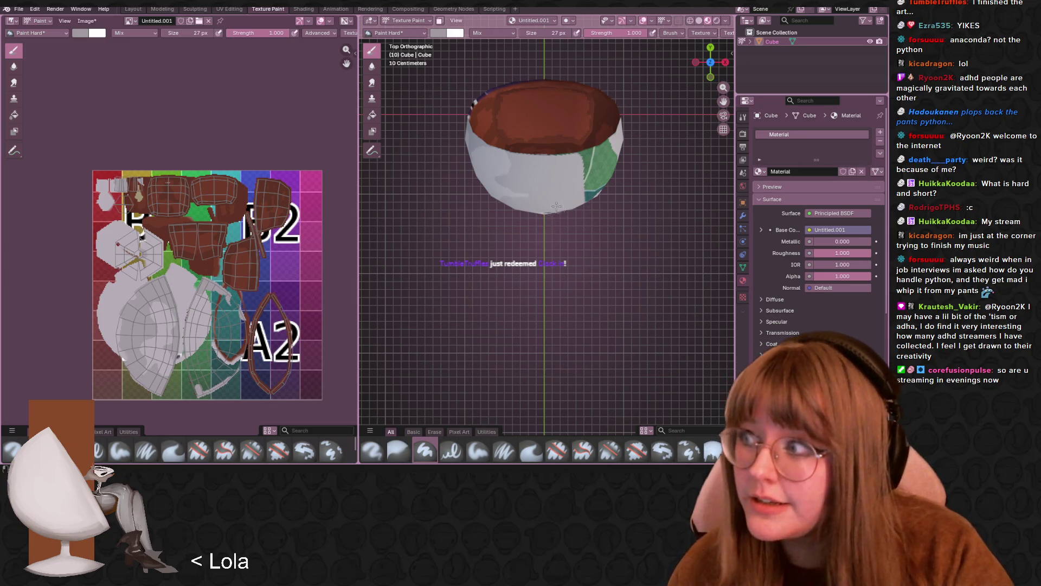
pyautogui.moveTo(585, 163)
pyautogui.mouseDown()
pyautogui.moveTo(583, 211)
pyautogui.moveTo(608, 173)
pyautogui.moveTo(598, 185)
pyautogui.moveTo(604, 160)
pyautogui.moveTo(585, 157)
pyautogui.mouseUp()
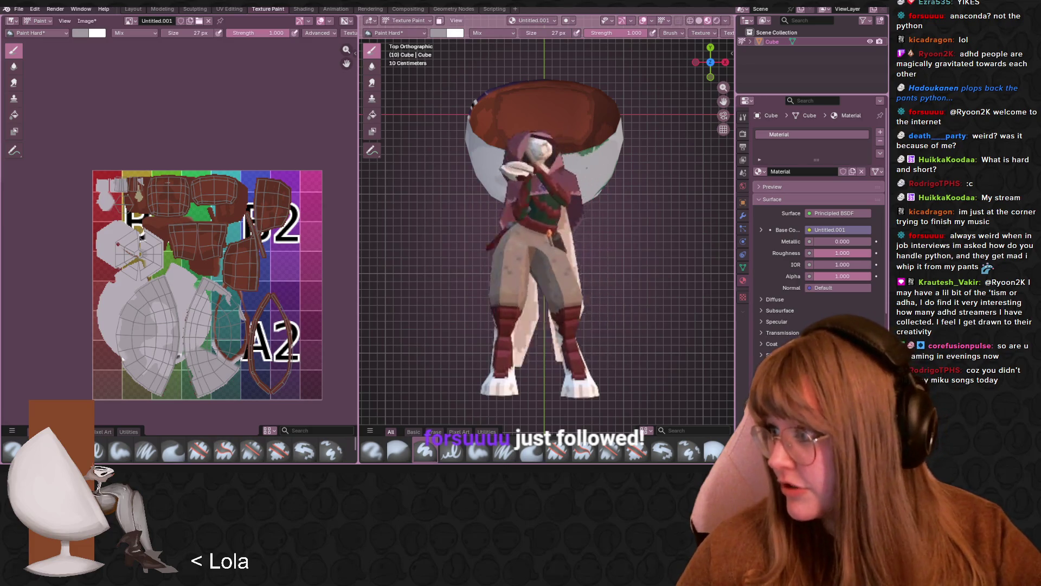
pyautogui.press('space')
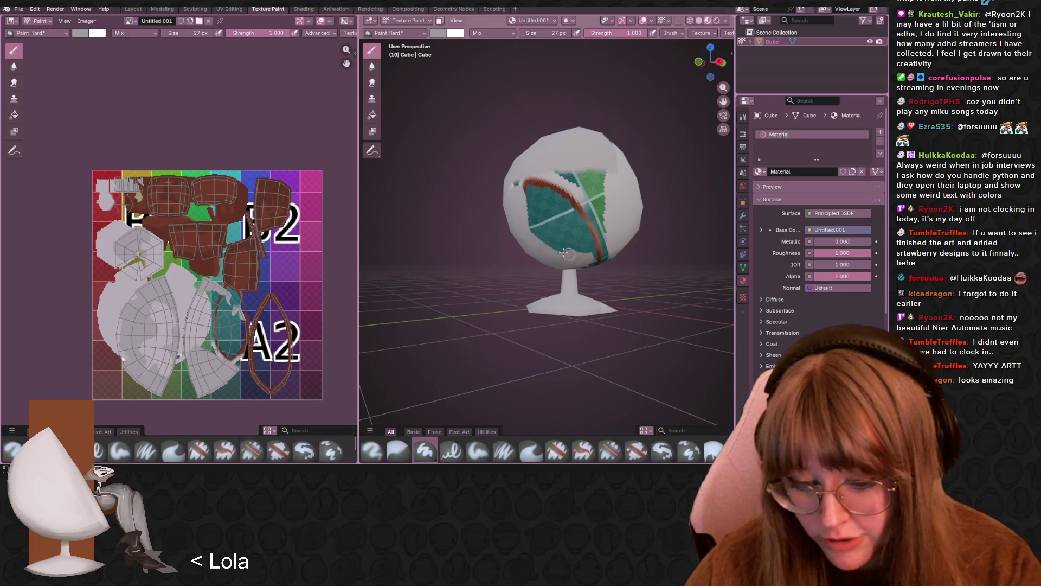
# - Cover the shell's teal, green and red front pattern with white
pyautogui.moveTo(549, 222)
pyautogui.mouseDown()
pyautogui.moveTo(597, 250)
pyautogui.moveTo(596, 199)
pyautogui.moveTo(601, 209)
pyautogui.moveTo(571, 180)
pyautogui.mouseUp()
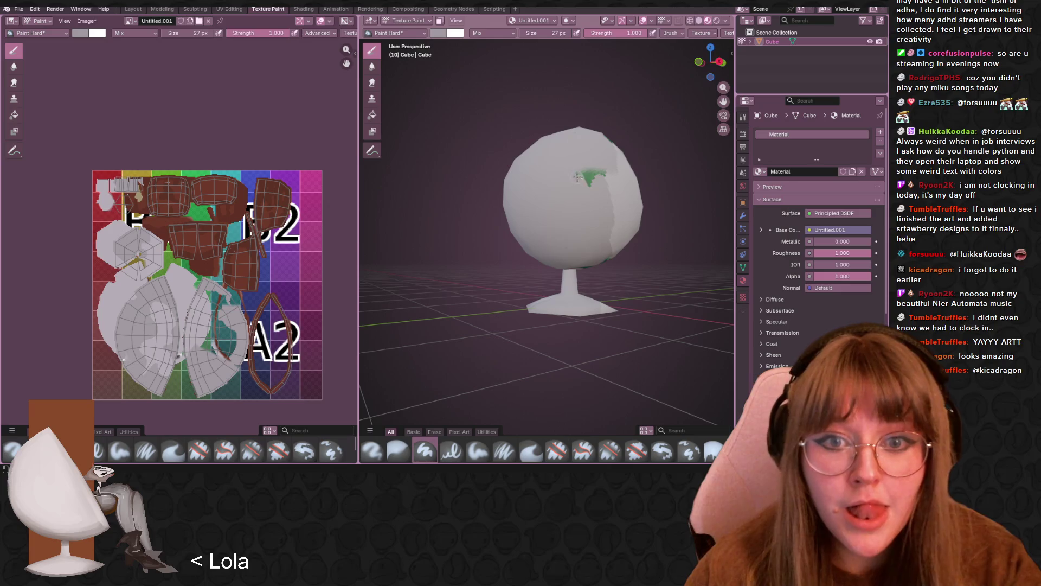
pyautogui.moveTo(578, 178); pyautogui.dragTo(595, 163)
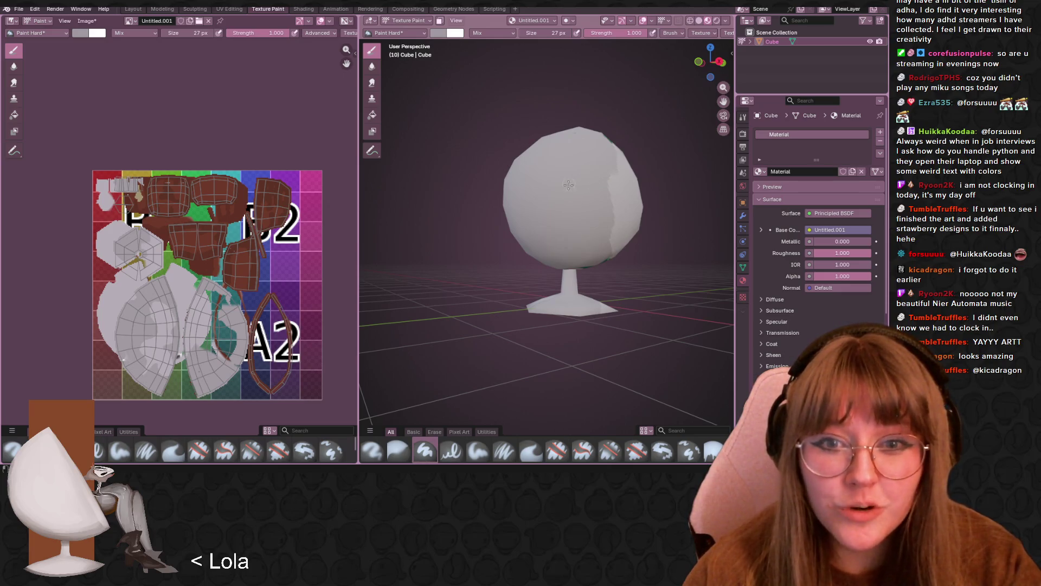
pyautogui.moveTo(569, 185); pyautogui.dragTo(533, 209, button='middle')
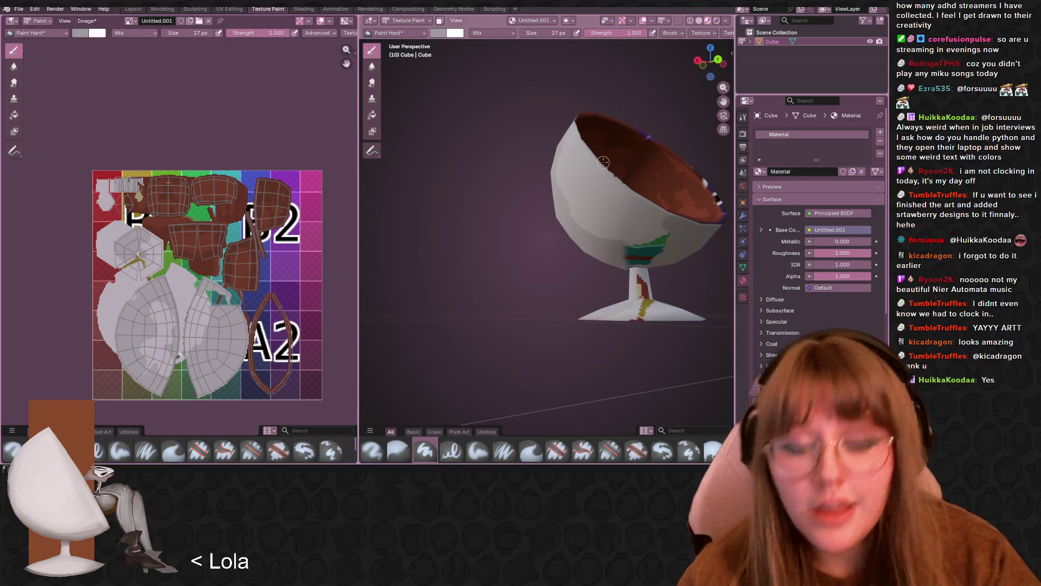
# - Paint the lower front bowl patch and the base's yellow stripe white
pyautogui.moveTo(618, 261)
pyautogui.mouseDown()
pyautogui.moveTo(656, 255)
pyautogui.moveTo(615, 243)
pyautogui.moveTo(670, 250)
pyautogui.moveTo(678, 239)
pyautogui.moveTo(665, 250)
pyautogui.moveTo(601, 210)
pyautogui.moveTo(645, 254)
pyautogui.moveTo(596, 205)
pyautogui.moveTo(645, 246)
pyautogui.mouseUp()
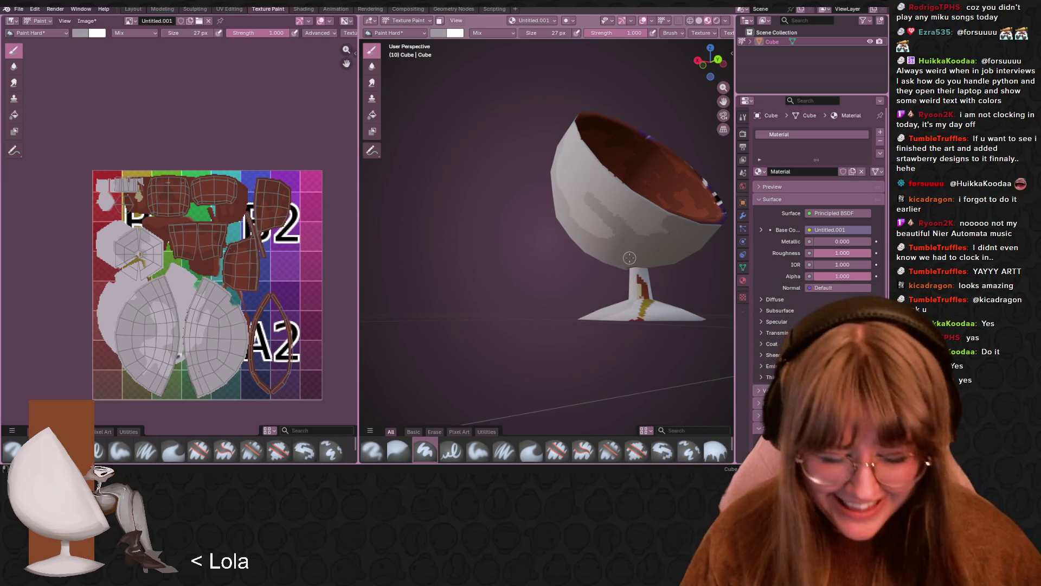
pyautogui.moveTo(630, 258)
pyautogui.mouseDown(button='middle')
pyautogui.moveTo(598, 243)
pyautogui.moveTo(569, 278)
pyautogui.mouseUp(button='middle')
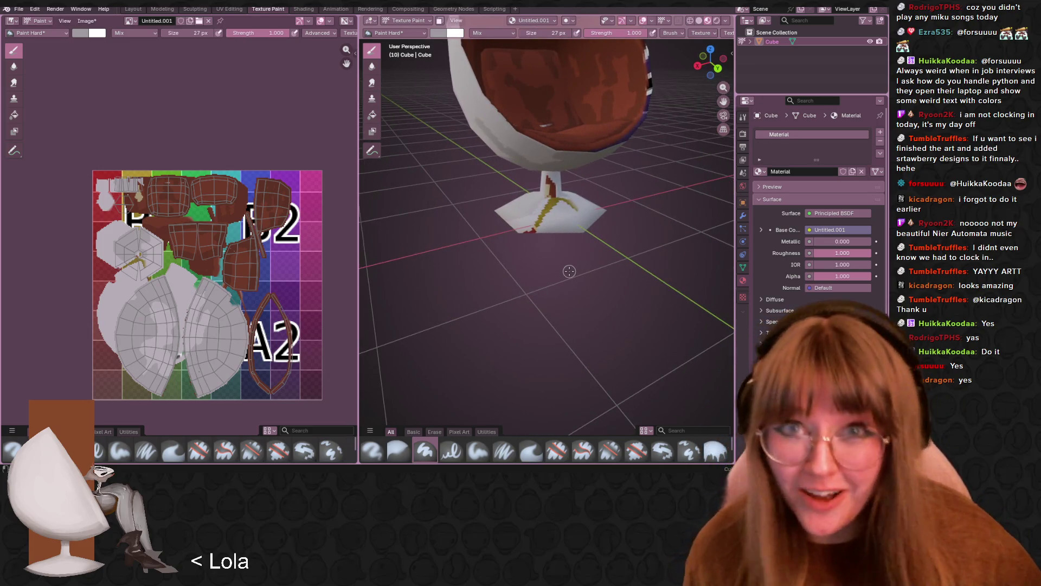
pyautogui.moveTo(545, 212); pyautogui.dragTo(571, 204)
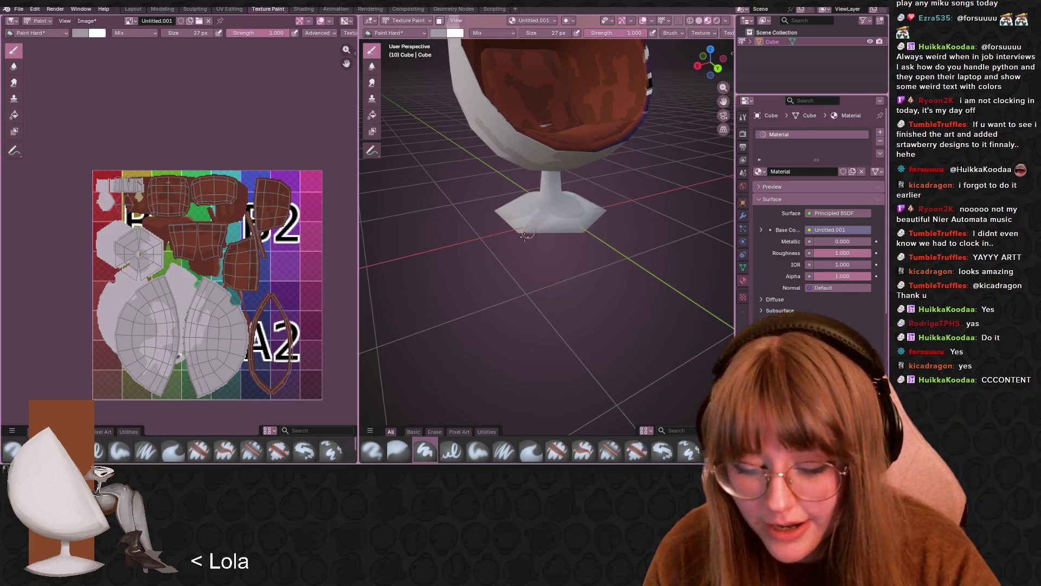
pyautogui.moveTo(558, 184)
pyautogui.mouseDown(button='middle')
pyautogui.moveTo(569, 128)
pyautogui.moveTo(566, 179)
pyautogui.moveTo(569, 137)
pyautogui.mouseUp(button='middle')
pyautogui.moveTo(544, 234); pyautogui.dragTo(512, 245)
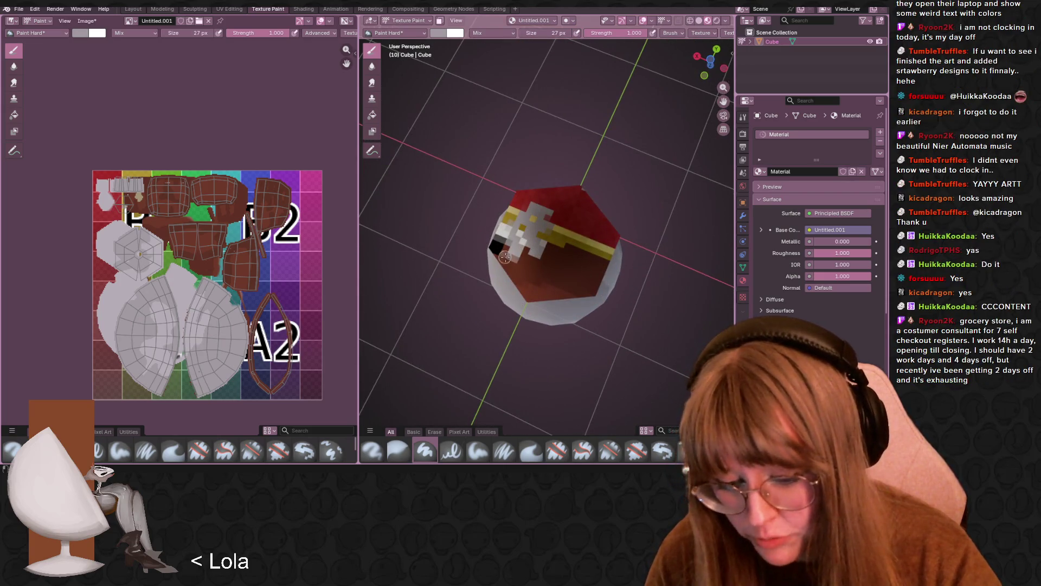
# - In Bottom Orthographic view, paint the red hexagon under the base white, then return to Front view
pyautogui.click(709, 59)
pyautogui.moveTo(470, 208)
pyautogui.mouseDown()
pyautogui.moveTo(458, 255)
pyautogui.moveTo(447, 228)
pyautogui.moveTo(464, 268)
pyautogui.moveTo(528, 266)
pyautogui.moveTo(513, 282)
pyautogui.moveTo(529, 217)
pyautogui.moveTo(525, 247)
pyautogui.moveTo(499, 214)
pyautogui.moveTo(475, 255)
pyautogui.moveTo(464, 201)
pyautogui.moveTo(499, 201)
pyautogui.mouseUp()
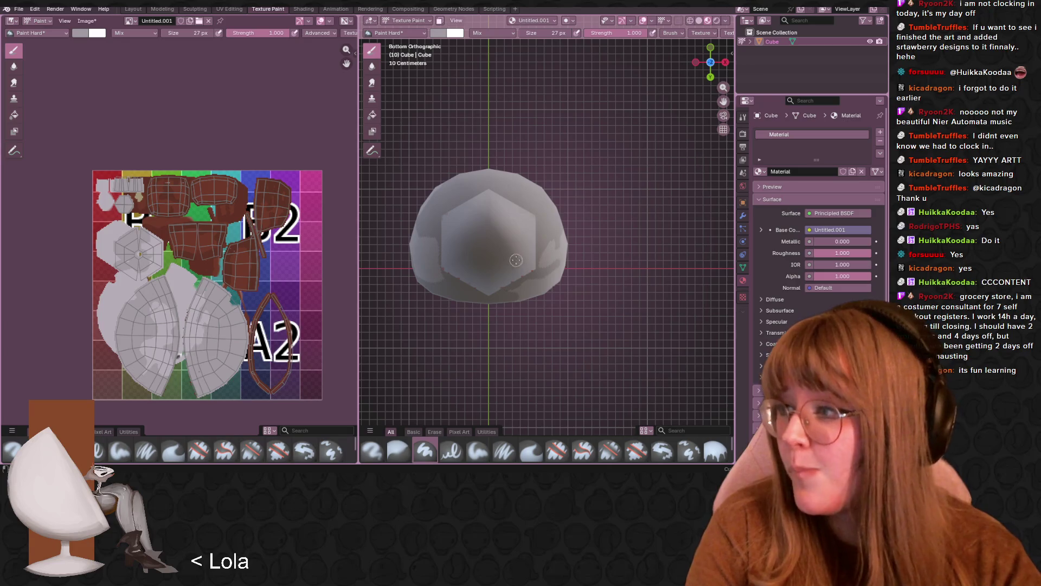
pyautogui.moveTo(517, 145); pyautogui.dragTo(513, 211, button='middle')
pyautogui.moveTo(472, 135); pyautogui.dragTo(678, 92, button='middle')
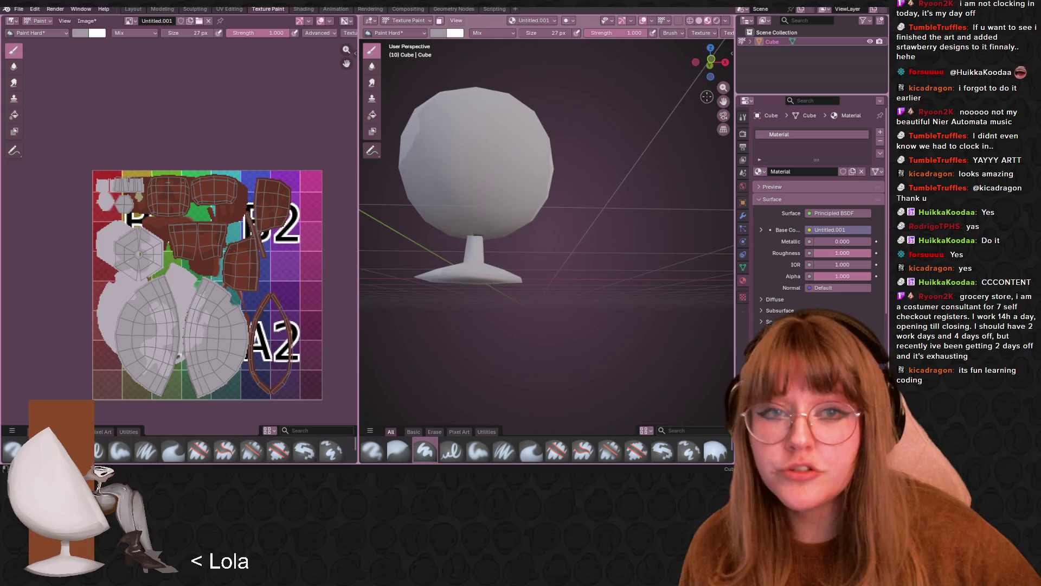
pyautogui.click(705, 63)
pyautogui.scroll(2, 477, 179)
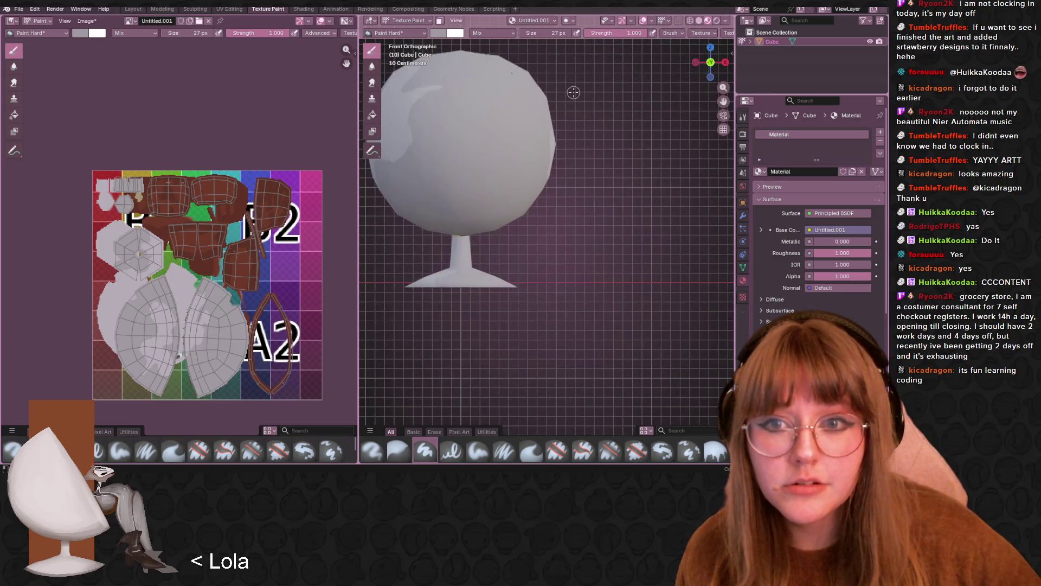
# - Zoom in on the front view and shade the shell's upper-left with grey
pyautogui.keyDown('shift'); pyautogui.moveTo(450, 70); pyautogui.dragTo(499, 165, button='middle'); pyautogui.keyUp('shift')
pyautogui.moveTo(498, 164)
pyautogui.mouseDown()
pyautogui.moveTo(471, 213)
pyautogui.moveTo(485, 190)
pyautogui.mouseUp()
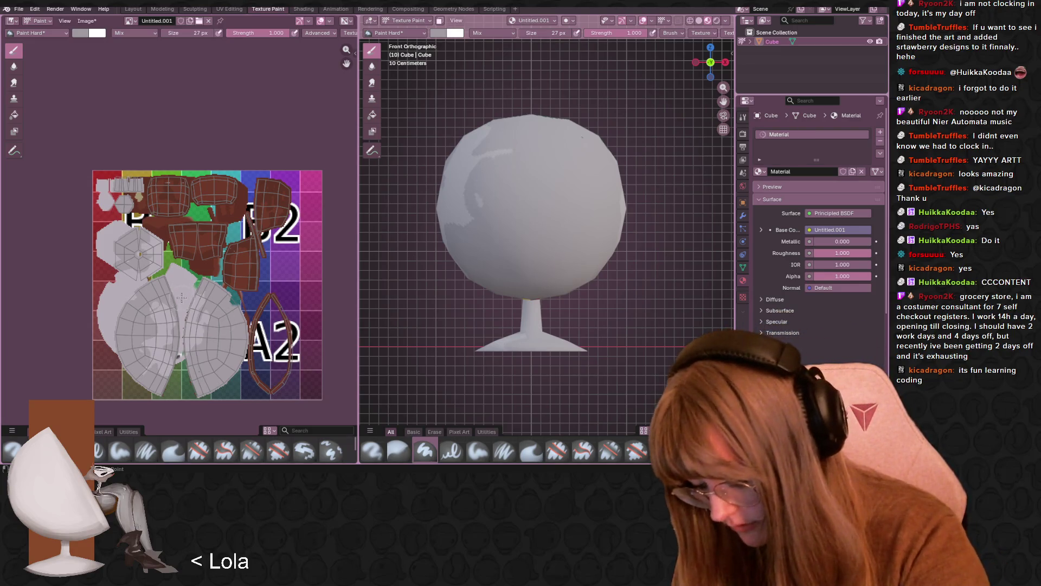
pyautogui.moveTo(503, 163)
pyautogui.mouseDown()
pyautogui.moveTo(489, 195)
pyautogui.moveTo(518, 217)
pyautogui.moveTo(512, 204)
pyautogui.mouseUp()
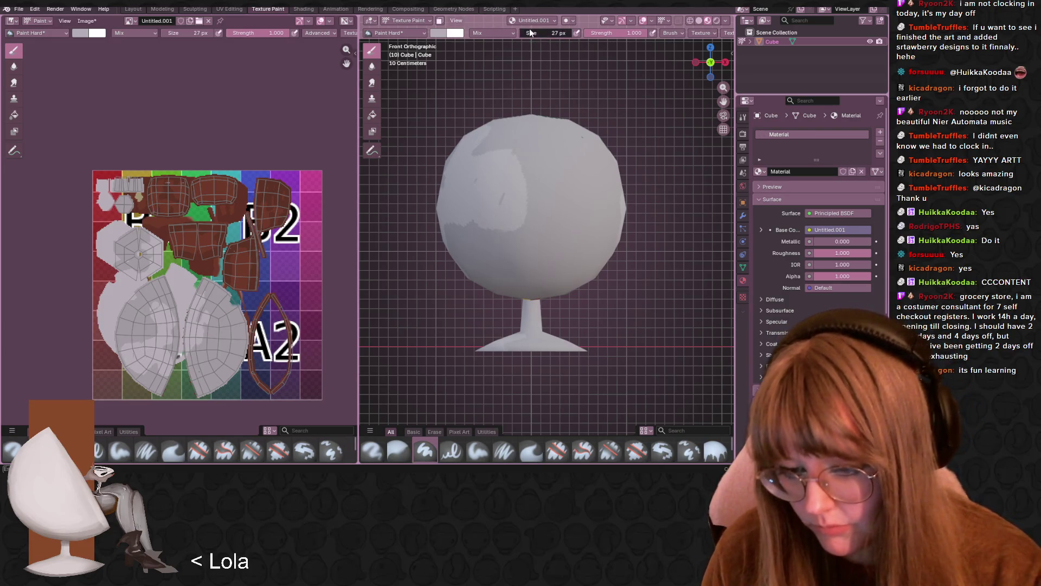
# - Set the brush size to 53 then 79 px and blend lighter paint over the shaded shell
pyautogui.moveTo(532, 34); pyautogui.dragTo(543, 34)
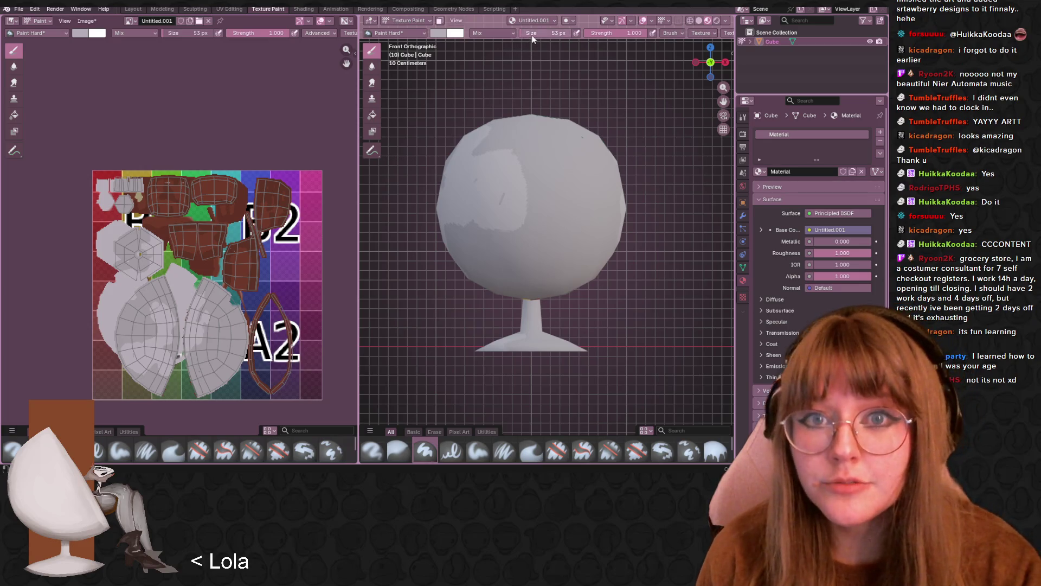
pyautogui.moveTo(540, 37); pyautogui.dragTo(532, 37)
pyautogui.moveTo(537, 163)
pyautogui.mouseDown()
pyautogui.moveTo(548, 206)
pyautogui.moveTo(554, 157)
pyautogui.moveTo(485, 203)
pyautogui.moveTo(491, 241)
pyautogui.moveTo(469, 238)
pyautogui.moveTo(494, 239)
pyautogui.mouseUp()
pyautogui.moveTo(545, 183)
pyautogui.mouseDown()
pyautogui.moveTo(575, 230)
pyautogui.moveTo(588, 231)
pyautogui.moveTo(524, 148)
pyautogui.moveTo(554, 134)
pyautogui.moveTo(605, 163)
pyautogui.moveTo(591, 255)
pyautogui.moveTo(529, 274)
pyautogui.moveTo(466, 222)
pyautogui.moveTo(501, 252)
pyautogui.moveTo(480, 152)
pyautogui.mouseUp()
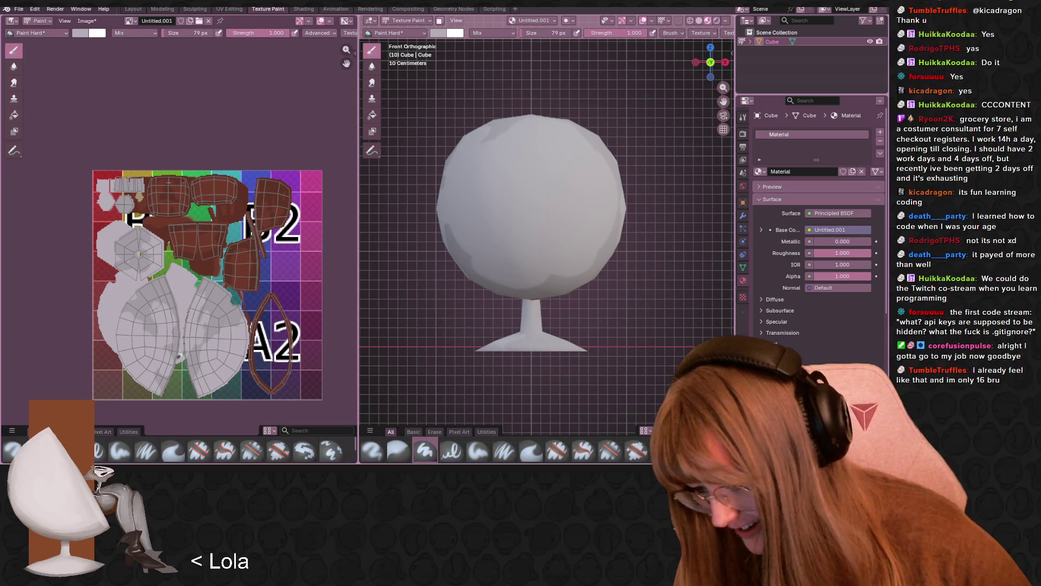
pyautogui.scroll(6, 283, 288)
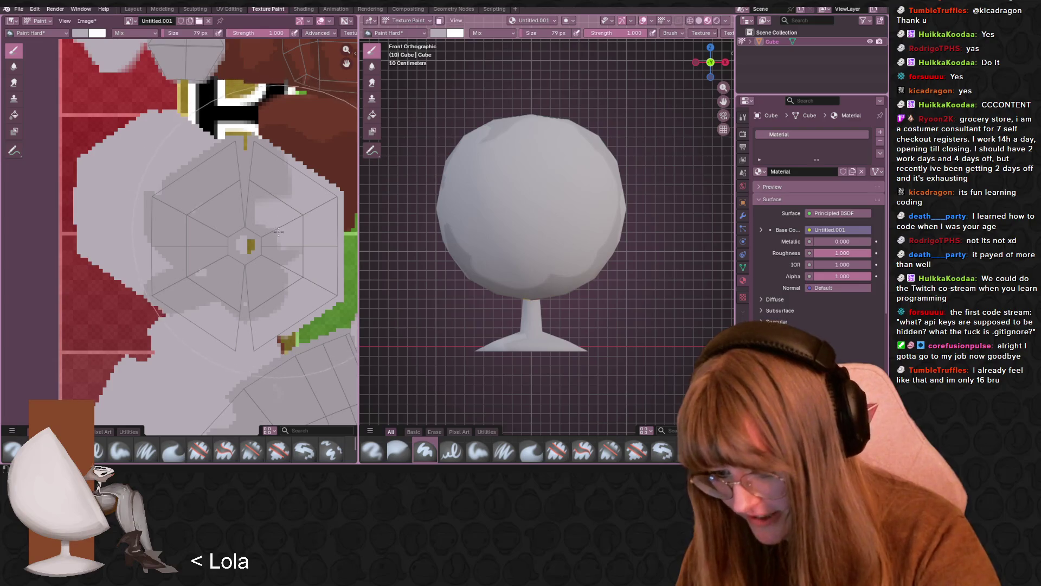
# - Sample a light grey and a darker grey from the texture into the palette
pyautogui.press('s')
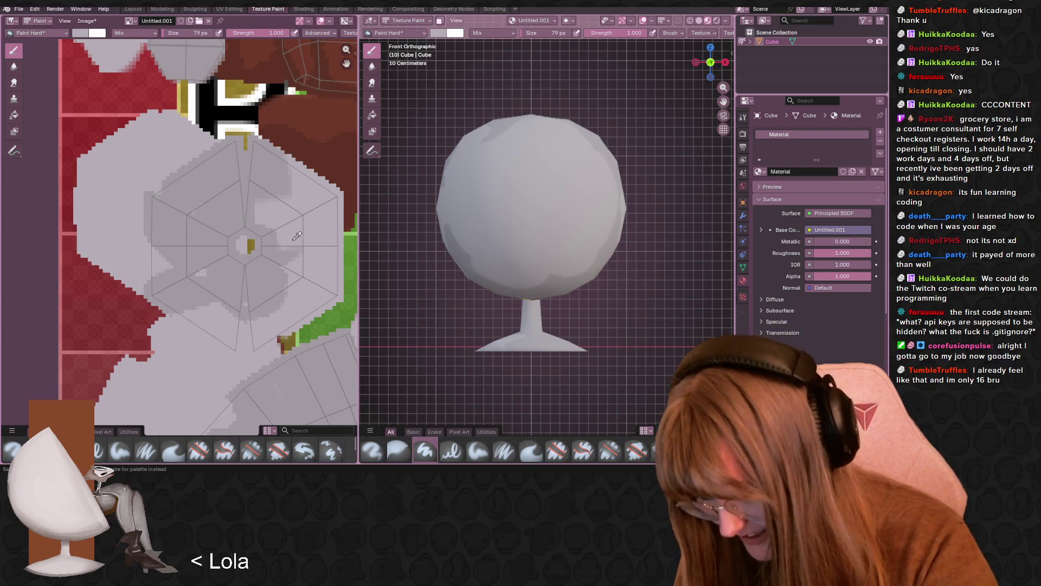
pyautogui.click(298, 241)
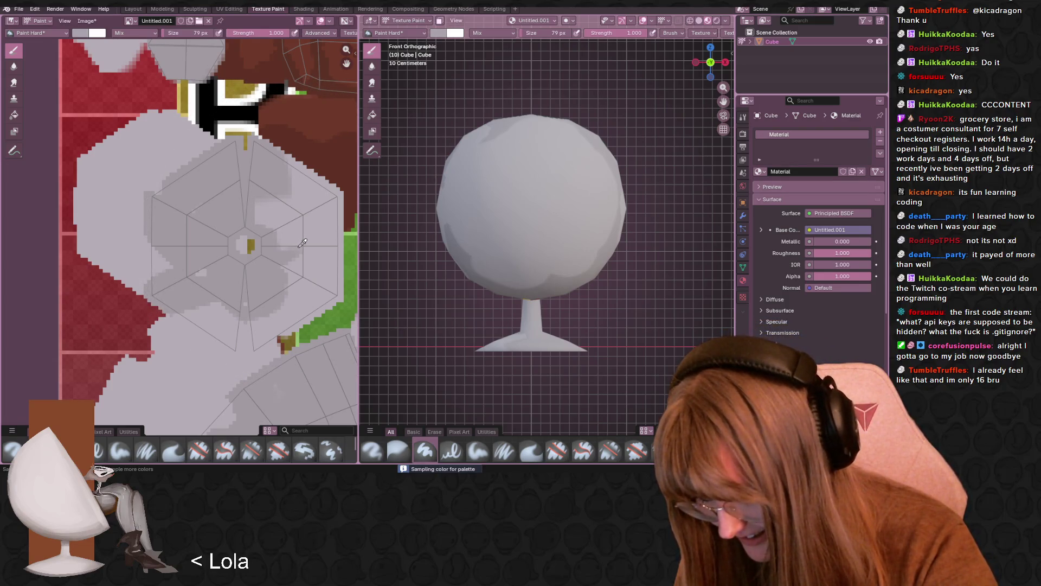
pyautogui.click(294, 190)
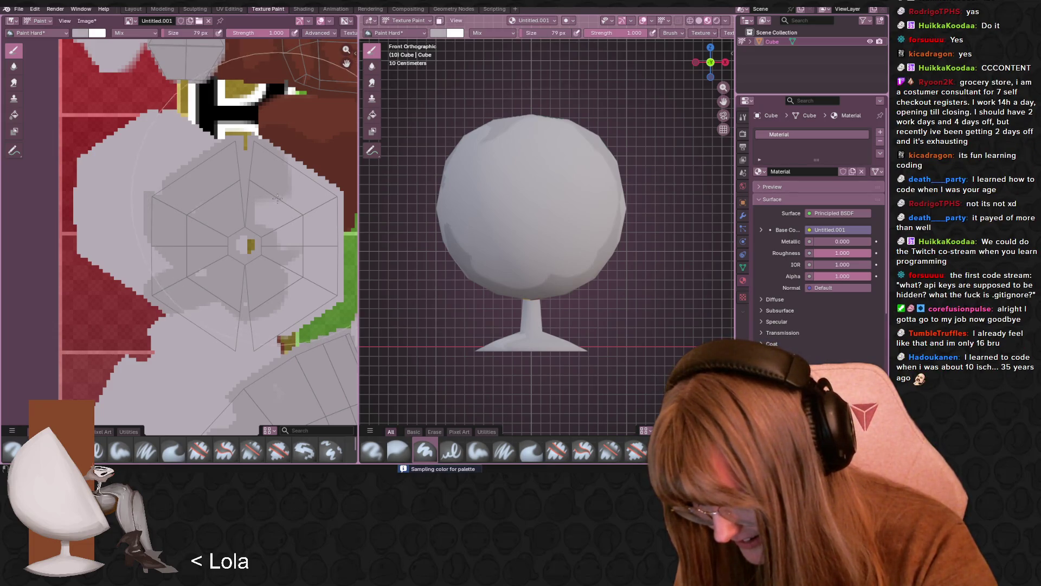
pyautogui.press('Escape')
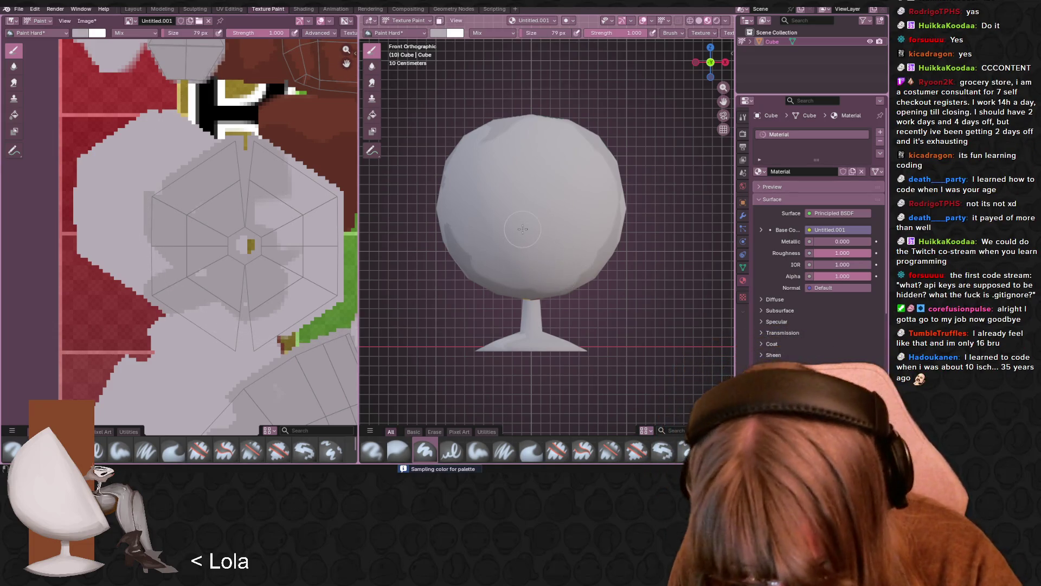
# - Reduce the brush size to 62 px and sample a new paint colour from the texture
pyautogui.moveTo(183, 33); pyautogui.dragTo(173, 32)
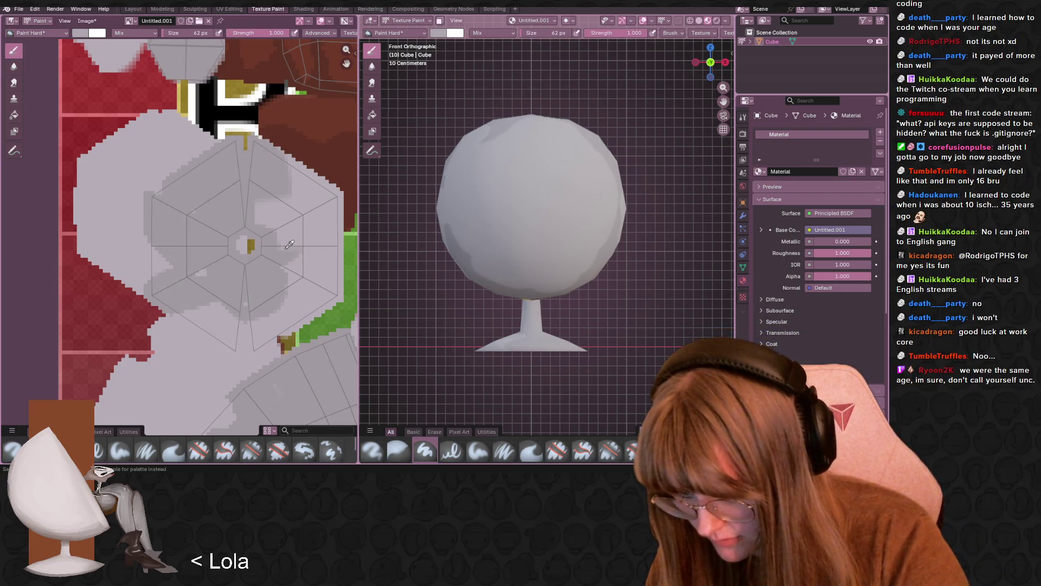
pyautogui.press('s')
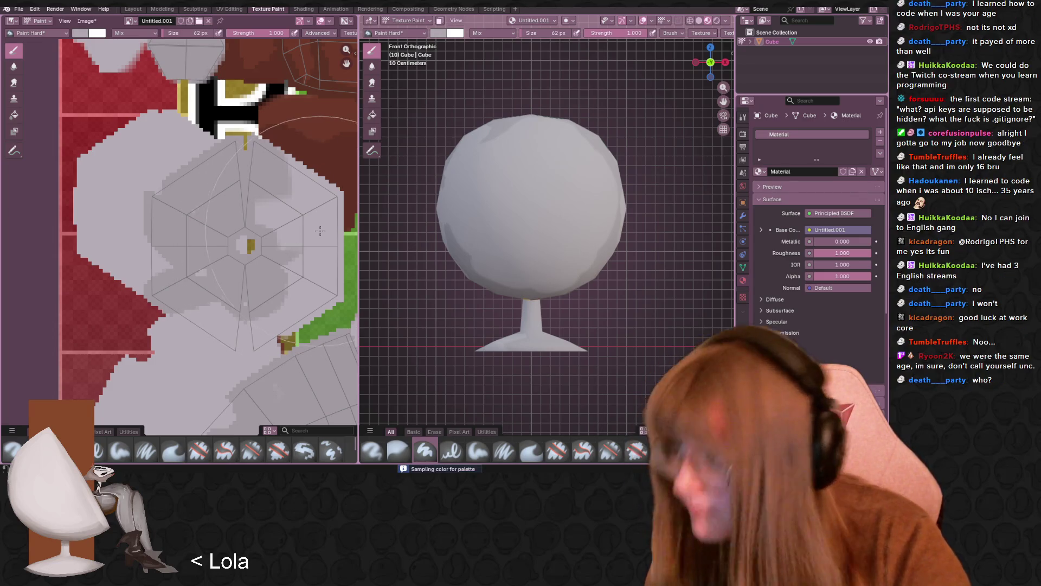
pyautogui.click(460, 189)
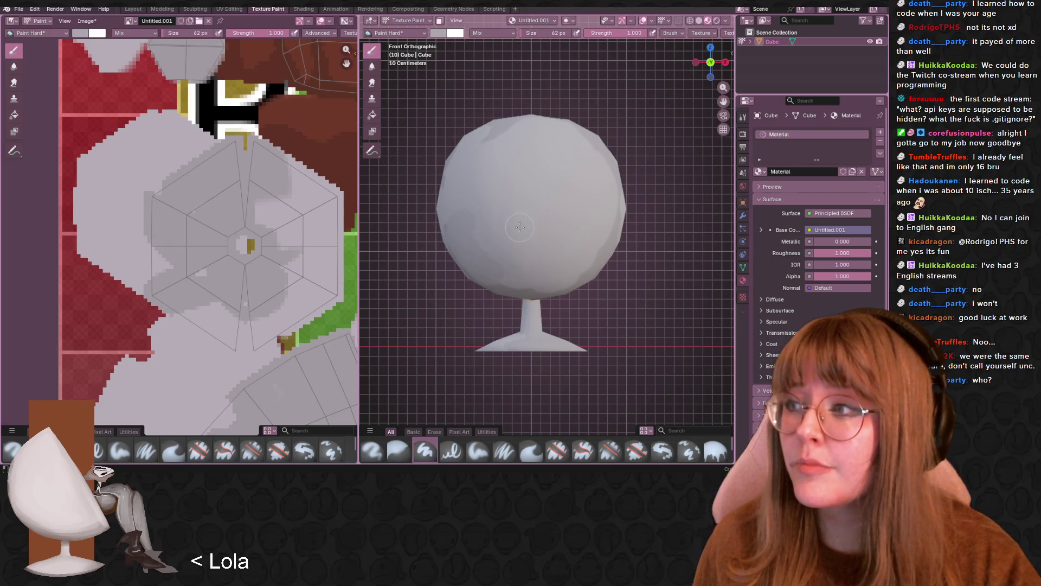
# - Reframe the whole chair, shrink the brush to 27 px and switch to the soft airbrush
pyautogui.moveTo(530, 249); pyautogui.dragTo(602, 198, button='middle')
pyautogui.moveTo(480, 253); pyautogui.dragTo(642, 277, button='middle')
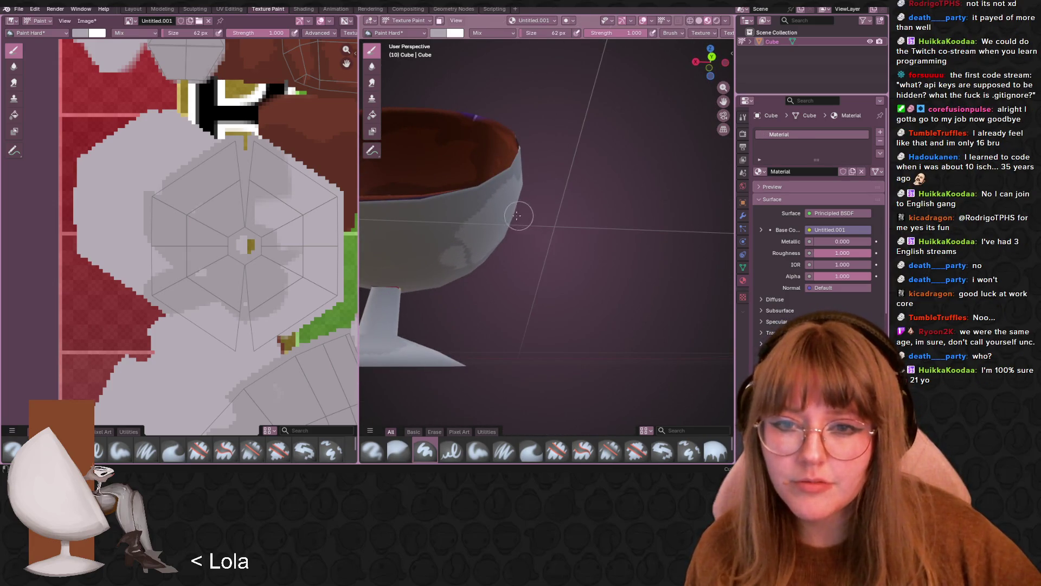
pyautogui.scroll(-5, 529, 214)
pyautogui.moveTo(529, 214)
pyautogui.mouseDown(button='middle')
pyautogui.moveTo(479, 267)
pyautogui.moveTo(489, 231)
pyautogui.moveTo(446, 238)
pyautogui.mouseUp(button='middle')
pyautogui.scroll(4, 489, 231)
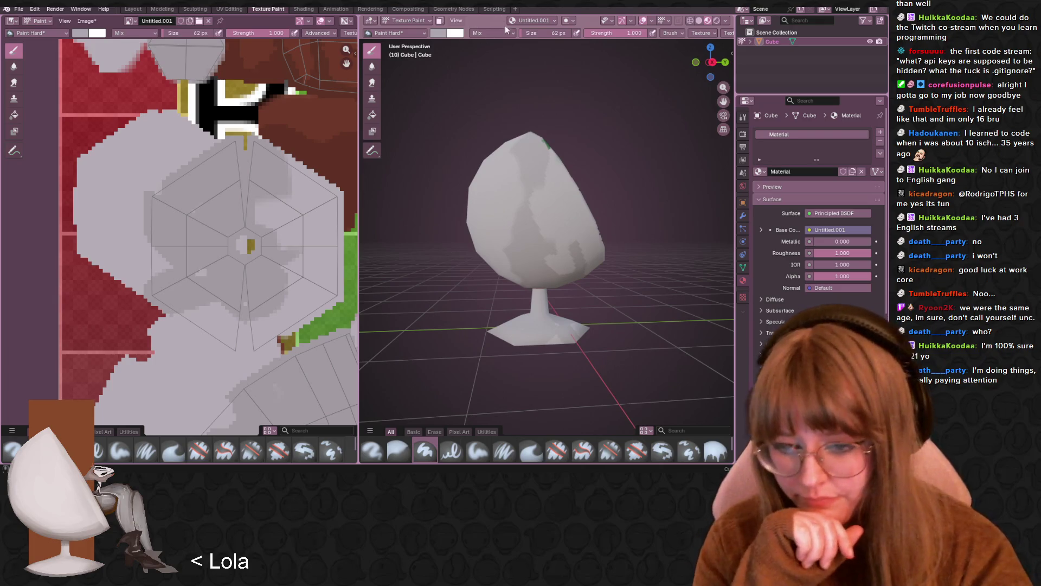
pyautogui.moveTo(556, 33); pyautogui.dragTo(530, 34)
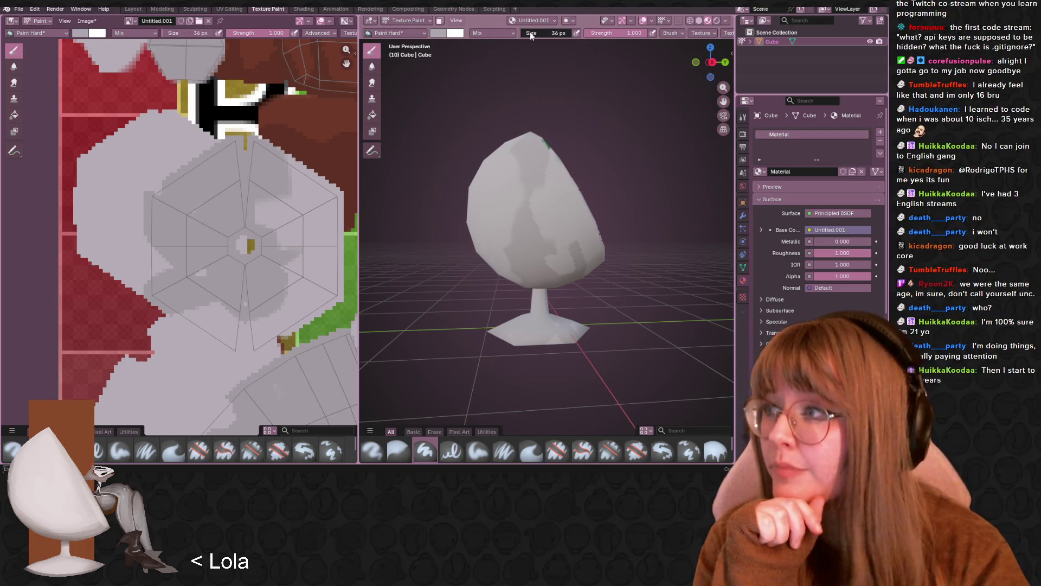
pyautogui.click(12, 450)
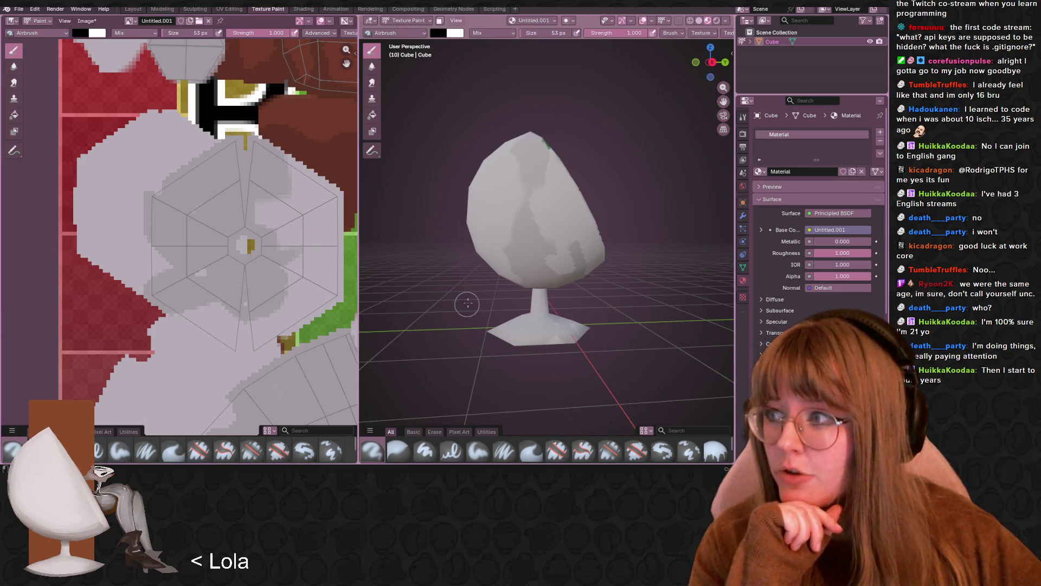
# - Confirm a 53 px brush, test a darker airbrush stroke, then undo back through earlier painting
pyautogui.moveTo(467, 304); pyautogui.dragTo(514, 242, button='middle')
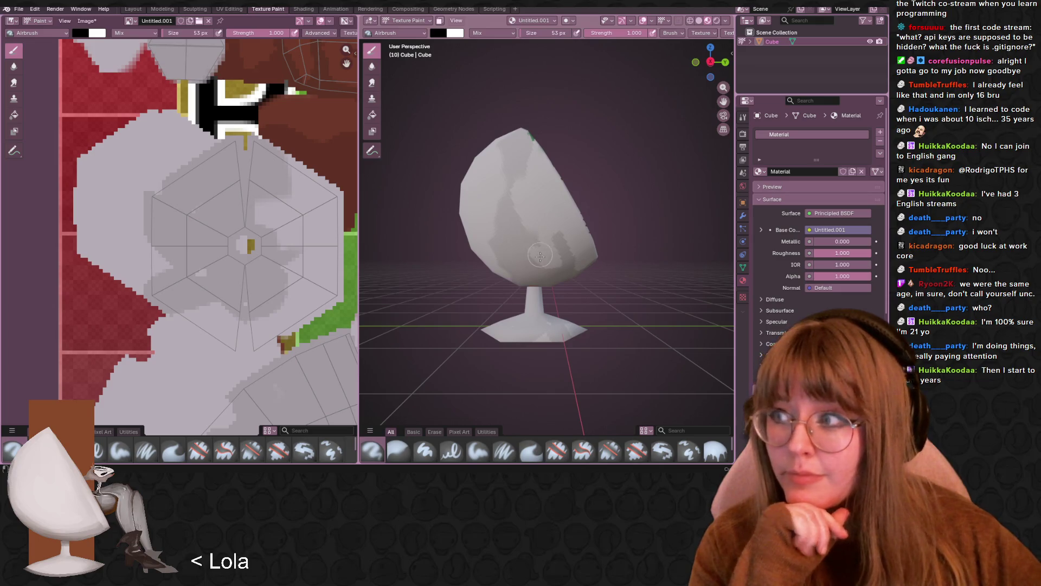
pyautogui.scroll(1, 540, 255)
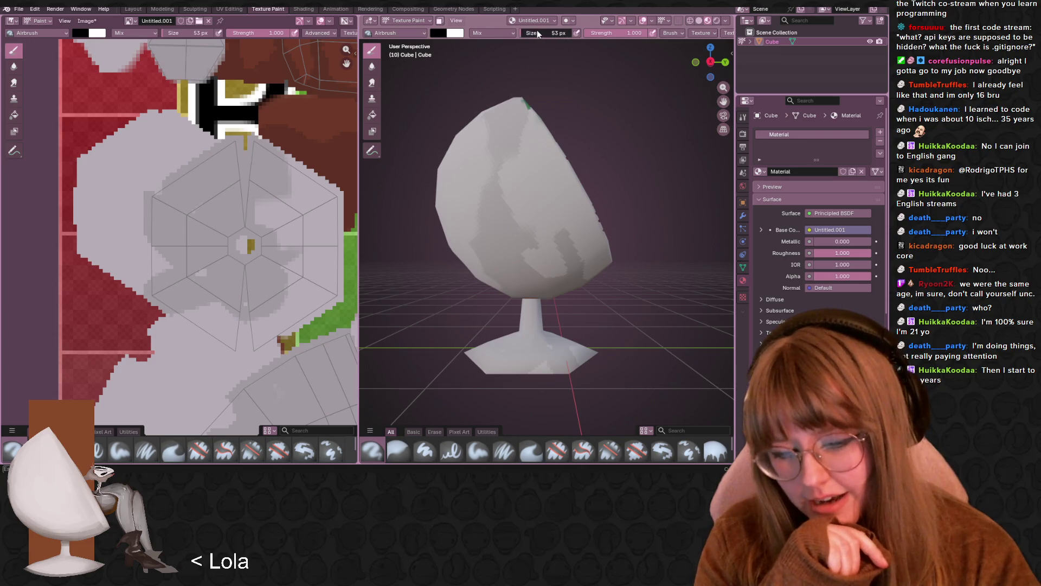
pyautogui.press('Return')
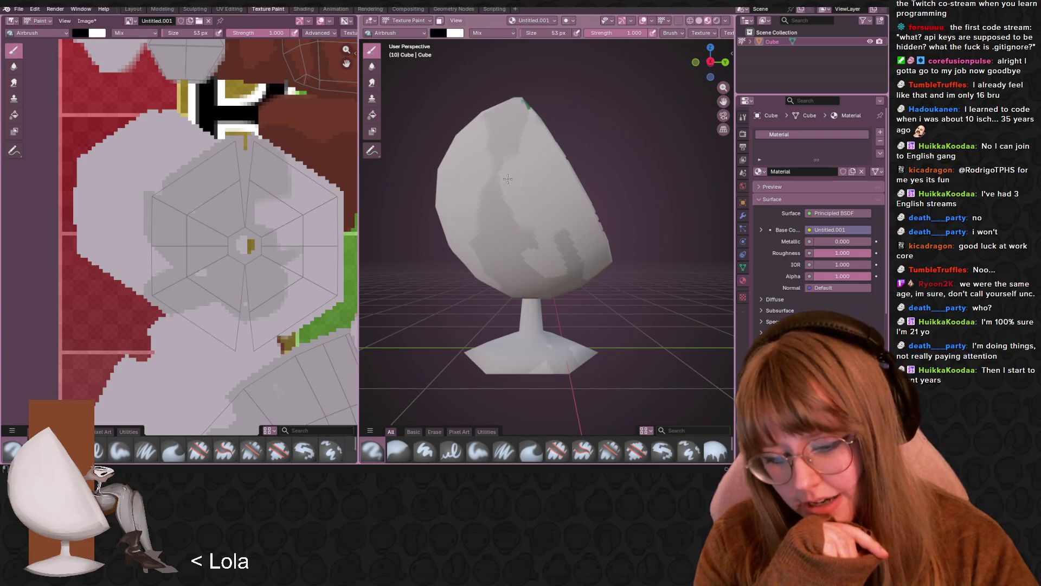
pyautogui.moveTo(508, 179); pyautogui.dragTo(527, 228)
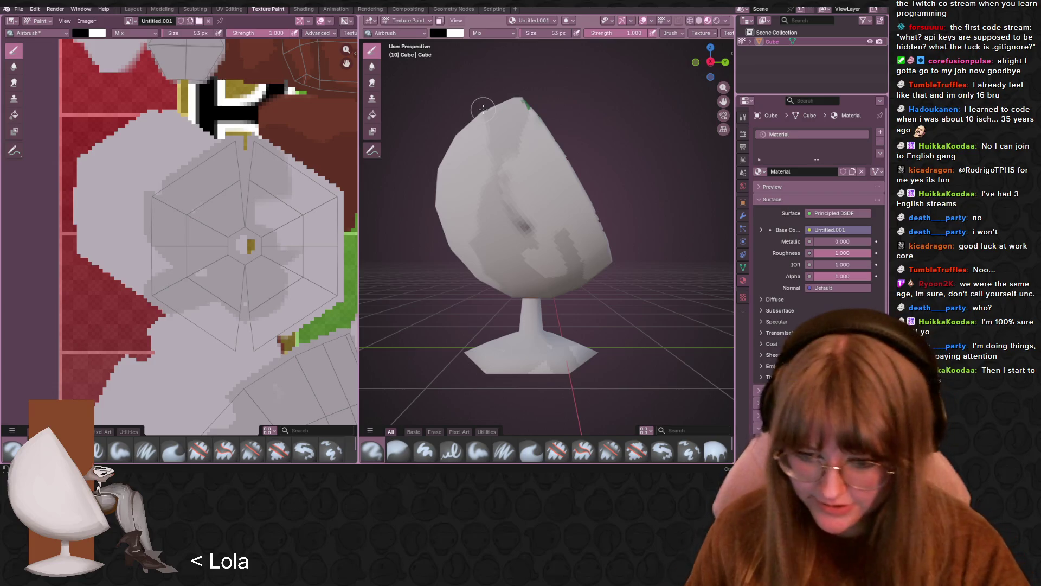
pyautogui.hotkey('ctrl', 'z')
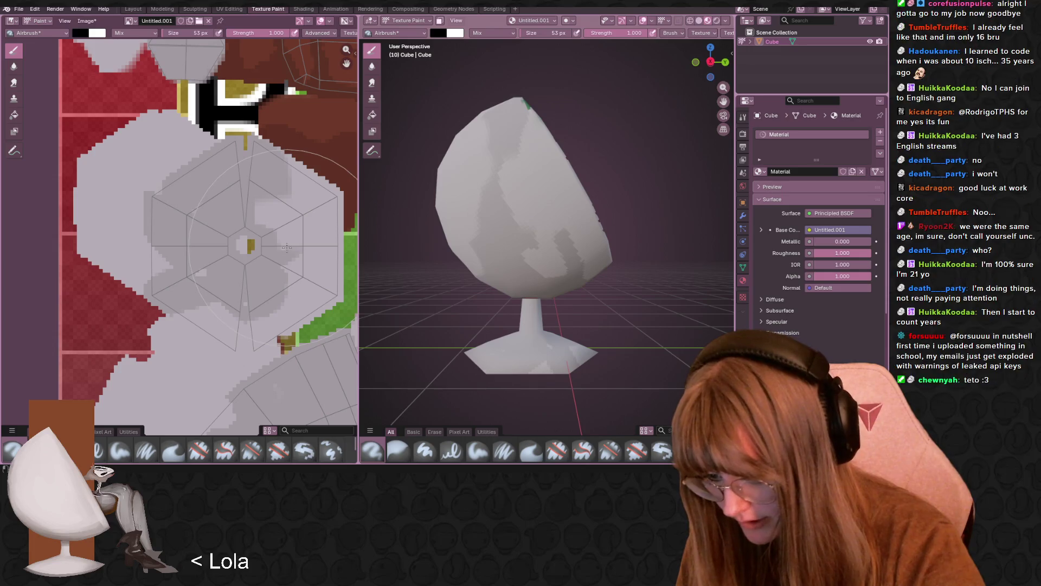
pyautogui.hotkey('ctrl', 'z')
pyautogui.hotkey('ctrl', 'z')
pyautogui.hotkey('ctrl', 'z')
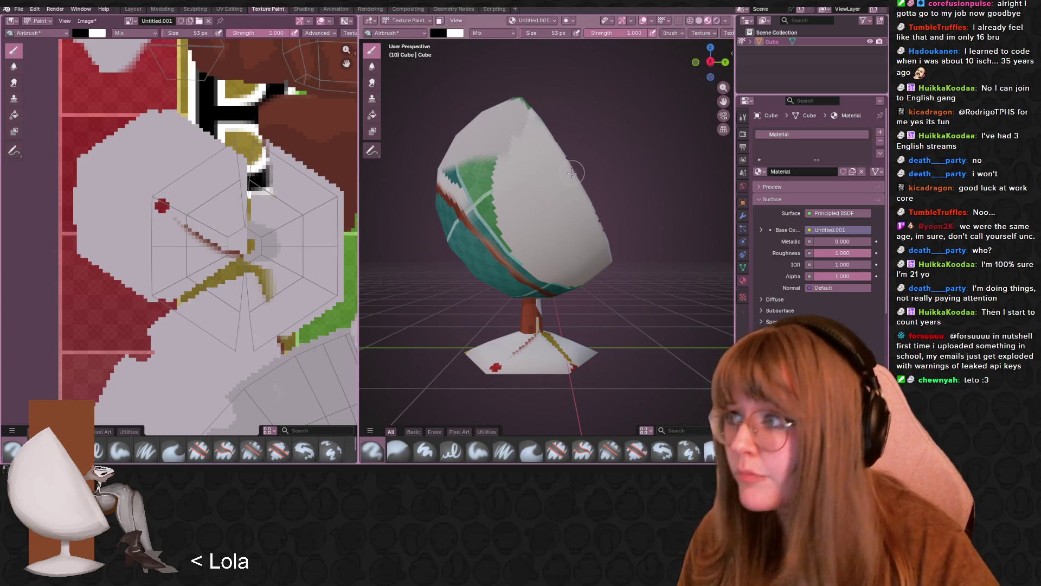
# - Swap to light grey and, with the Paint Hard brush, cover the dark streak on the shell
pyautogui.moveTo(547, 225)
pyautogui.mouseDown(button='middle')
pyautogui.moveTo(584, 237)
pyautogui.moveTo(602, 269)
pyautogui.mouseUp(button='middle')
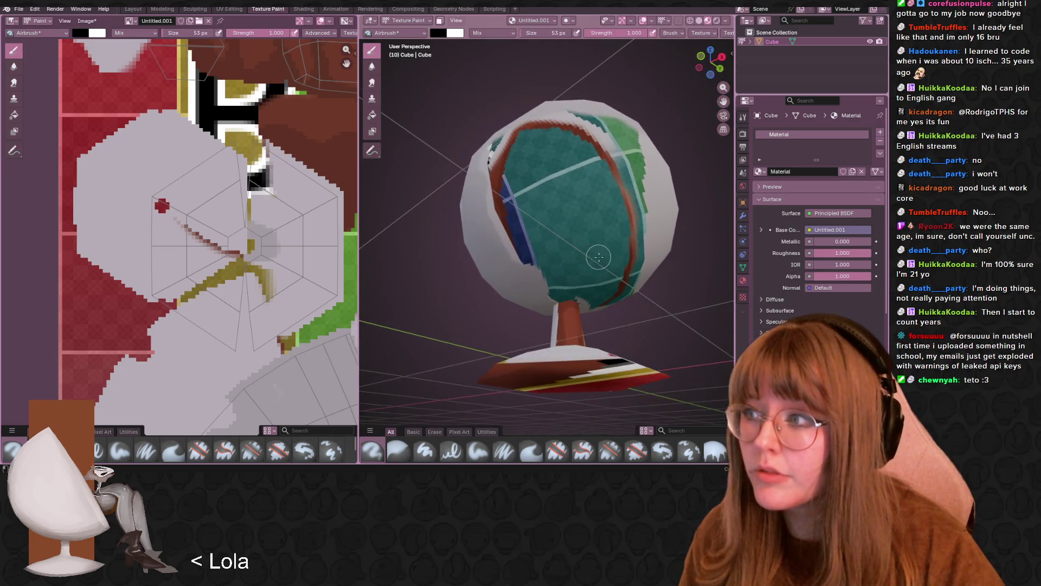
pyautogui.moveTo(564, 202); pyautogui.dragTo(581, 179)
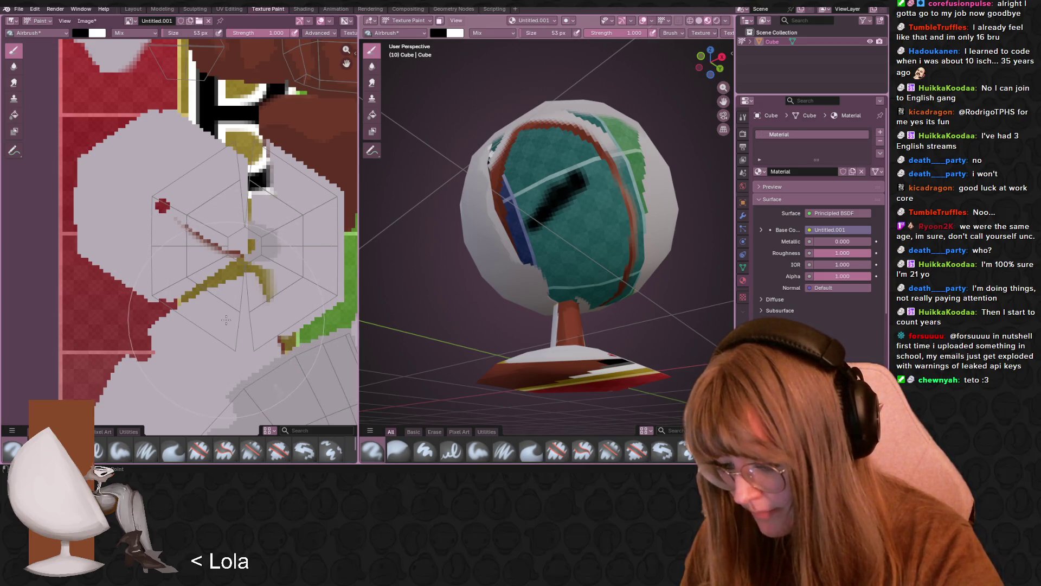
pyautogui.press('s')
pyautogui.moveTo(529, 195); pyautogui.dragTo(518, 239)
pyautogui.click(425, 451)
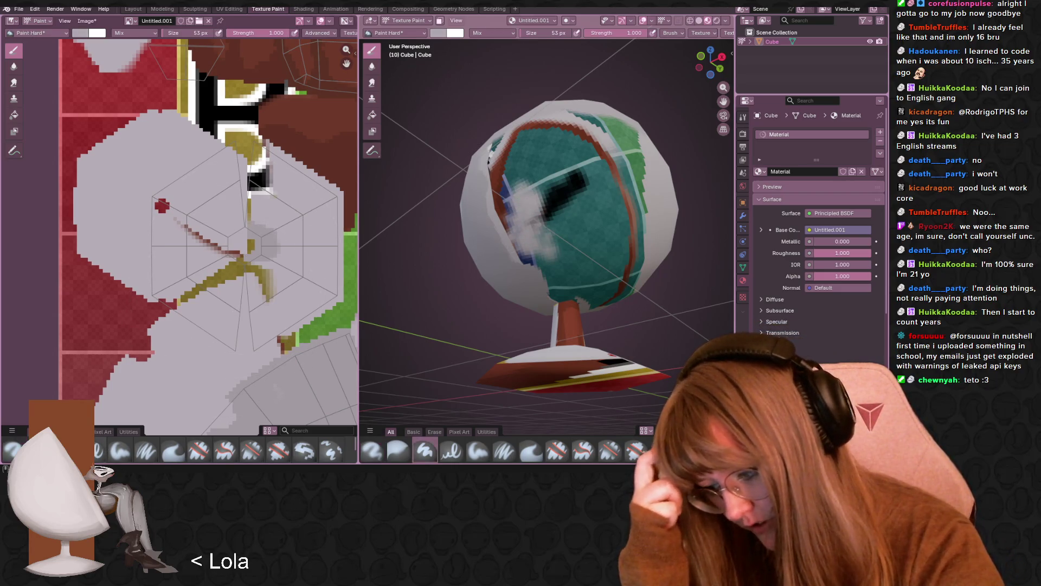
pyautogui.moveTo(521, 162)
pyautogui.mouseDown()
pyautogui.moveTo(542, 206)
pyautogui.moveTo(510, 162)
pyautogui.moveTo(553, 228)
pyautogui.mouseUp()
# - Paint over the red, teal and green patches on the shell and lower bowl
pyautogui.moveTo(553, 227); pyautogui.dragTo(603, 201, button='middle')
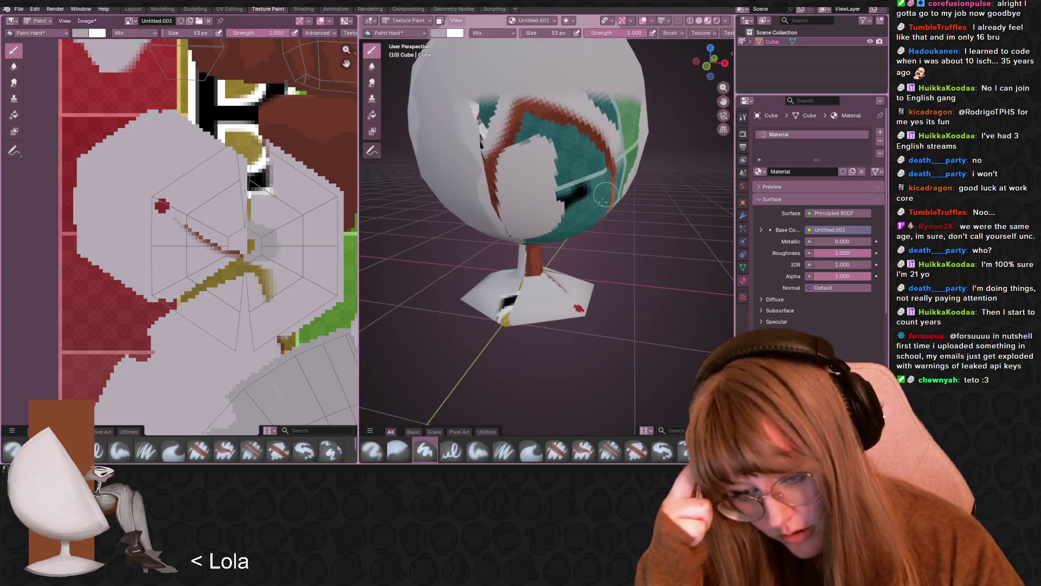
pyautogui.moveTo(603, 201)
pyautogui.mouseDown()
pyautogui.moveTo(518, 100)
pyautogui.moveTo(483, 136)
pyautogui.moveTo(491, 211)
pyautogui.moveTo(603, 173)
pyautogui.mouseUp()
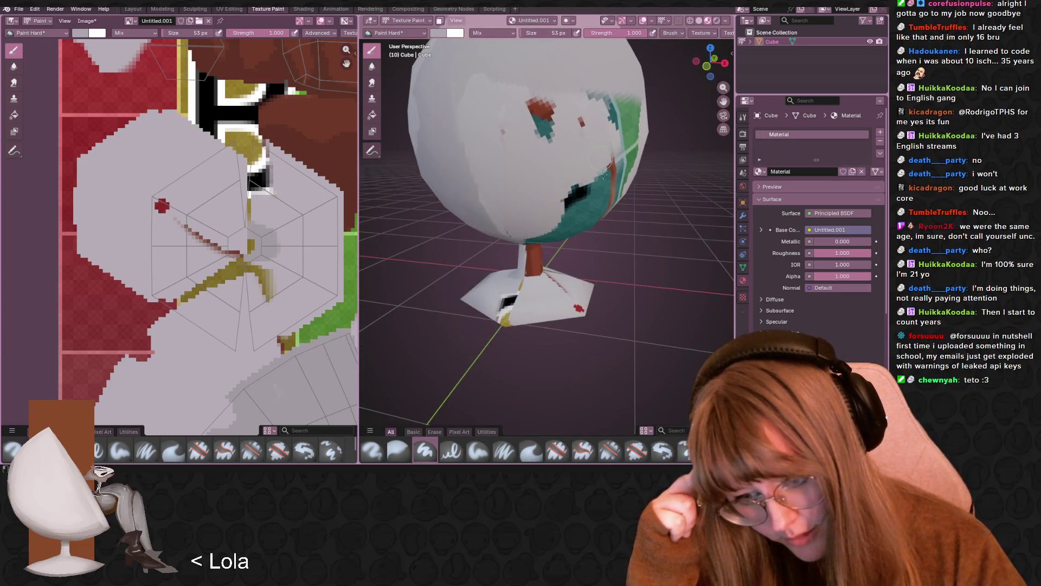
pyautogui.moveTo(618, 141); pyautogui.dragTo(651, 97, button='middle')
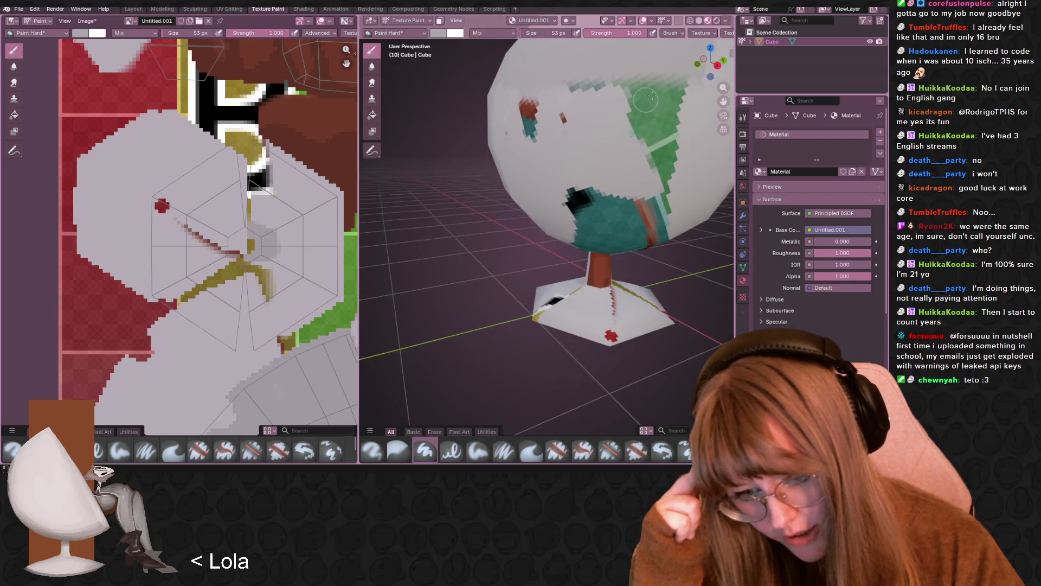
pyautogui.moveTo(651, 98)
pyautogui.mouseDown()
pyautogui.moveTo(670, 136)
pyautogui.moveTo(633, 156)
pyautogui.mouseUp()
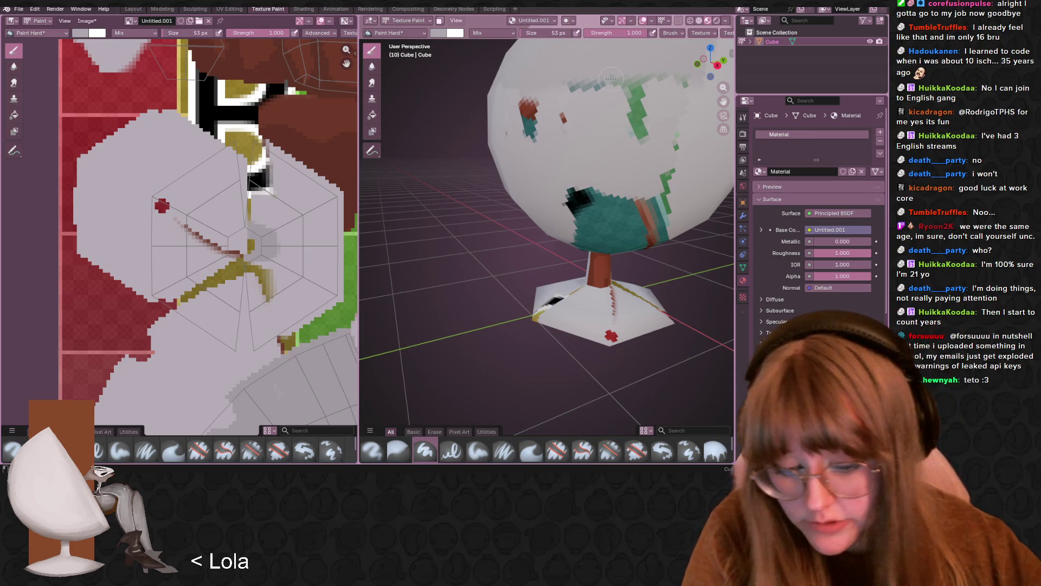
pyautogui.scroll(-5, 612, 78)
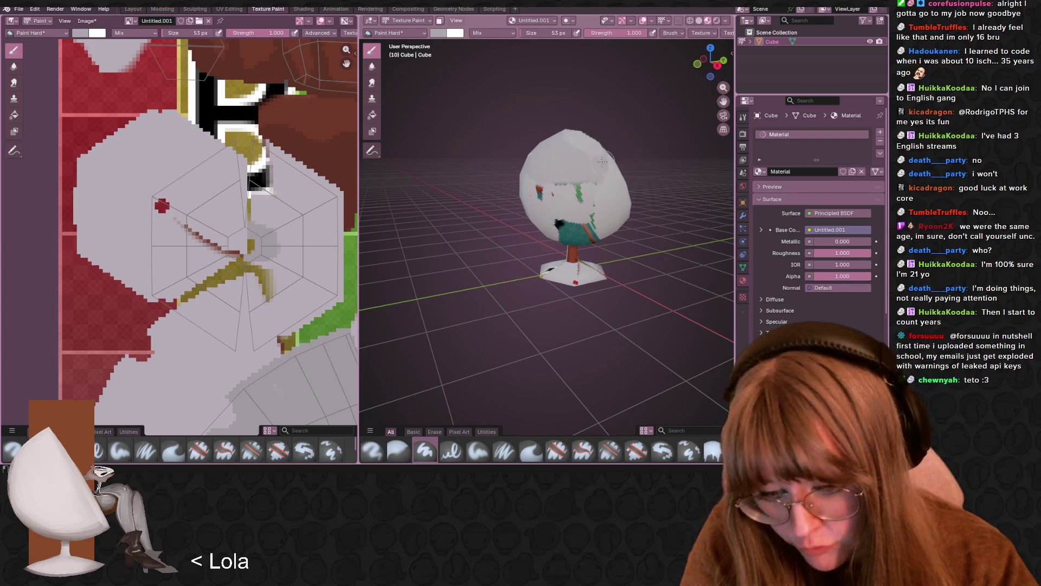
pyautogui.moveTo(594, 187)
pyautogui.mouseDown()
pyautogui.moveTo(572, 233)
pyautogui.moveTo(601, 221)
pyautogui.mouseUp()
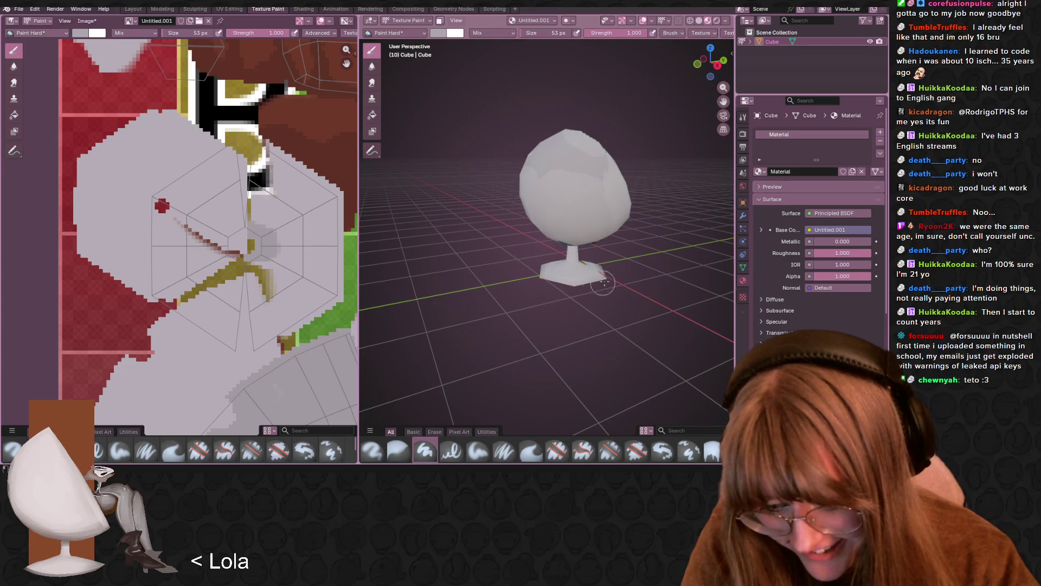
# - Paint over the brown, red and yellow marks on the chair's stem in white
pyautogui.moveTo(589, 265); pyautogui.dragTo(573, 249)
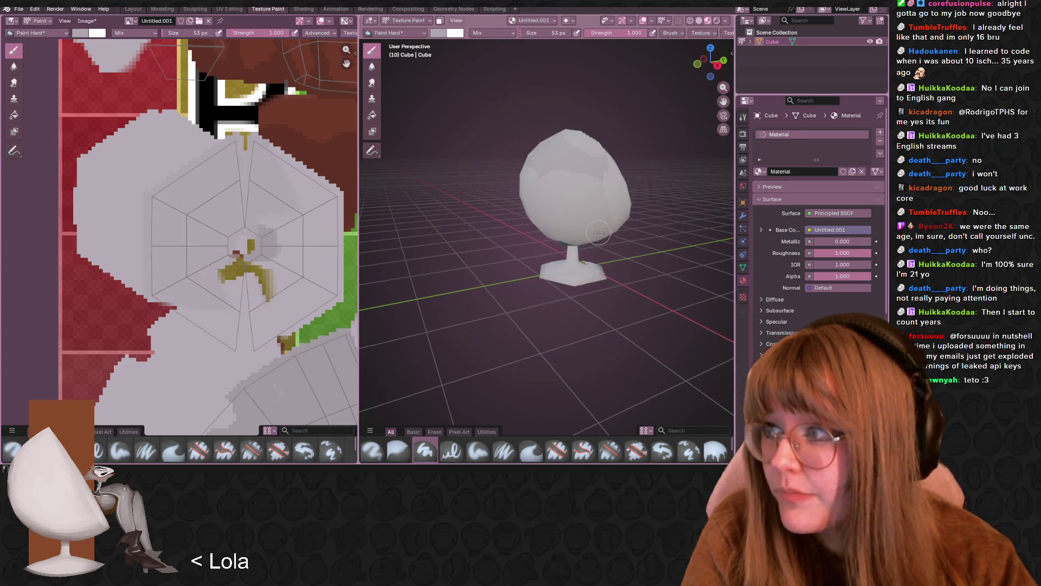
pyautogui.moveTo(598, 232)
pyautogui.mouseDown(button='middle')
pyautogui.moveTo(608, 242)
pyautogui.moveTo(516, 284)
pyautogui.moveTo(601, 269)
pyautogui.moveTo(591, 277)
pyautogui.moveTo(578, 256)
pyautogui.mouseUp(button='middle')
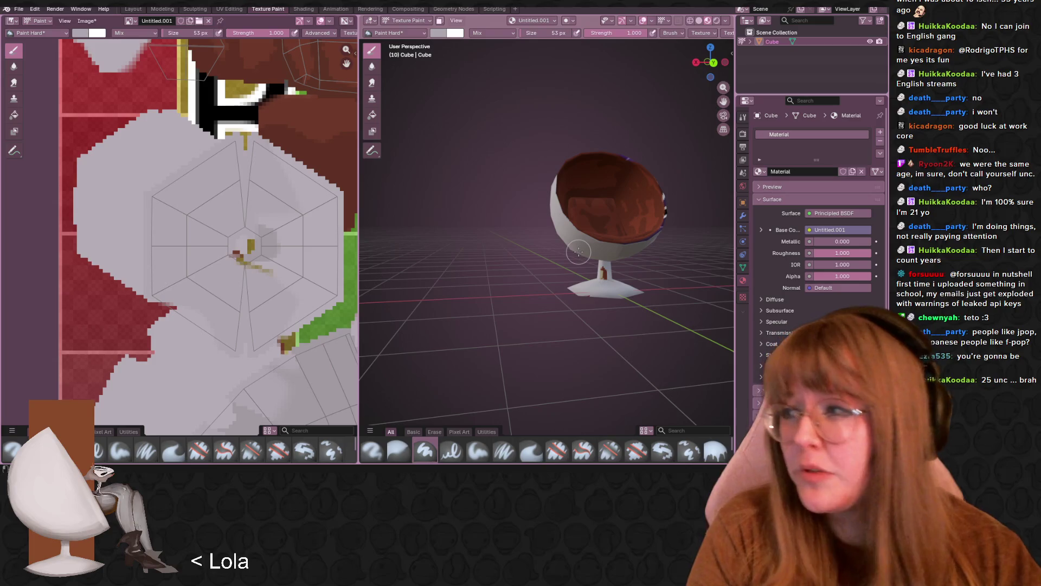
pyautogui.click(597, 278)
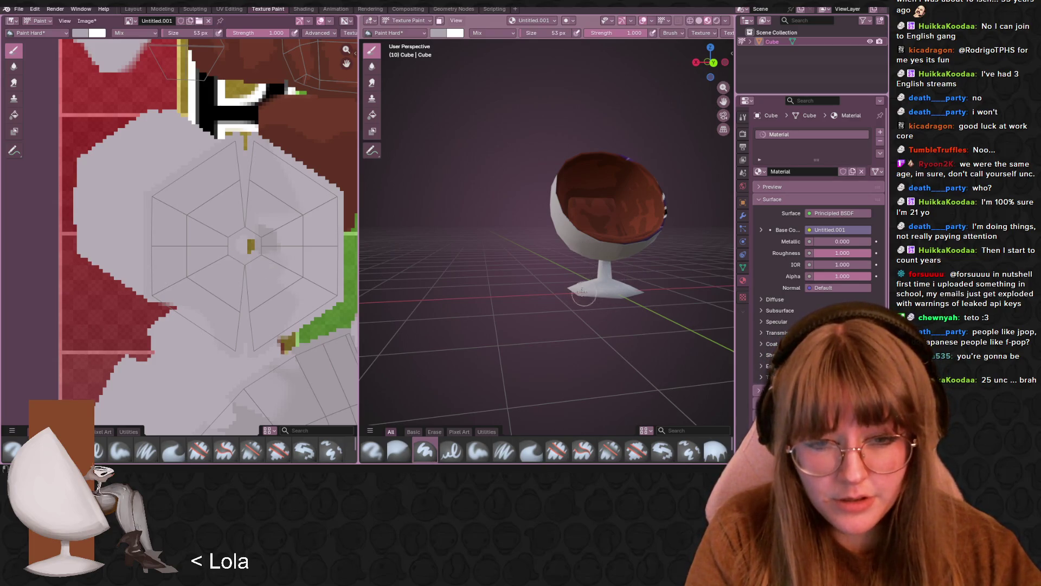
pyautogui.moveTo(583, 294)
pyautogui.mouseDown(button='middle')
pyautogui.moveTo(551, 267)
pyautogui.moveTo(578, 219)
pyautogui.mouseUp(button='middle')
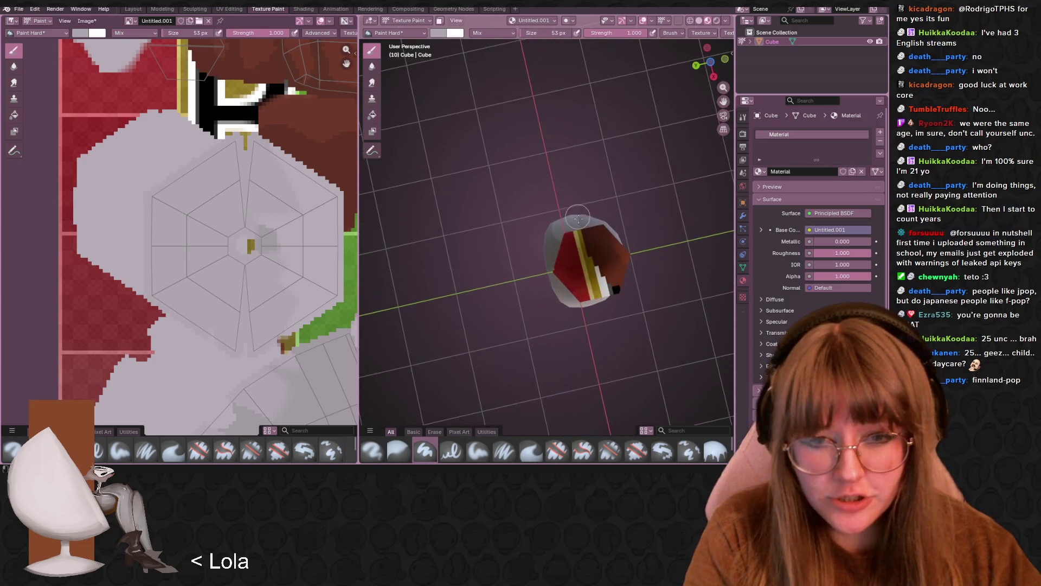
pyautogui.moveTo(602, 247)
pyautogui.mouseDown()
pyautogui.moveTo(596, 287)
pyautogui.moveTo(568, 268)
pyautogui.moveTo(591, 290)
pyautogui.moveTo(619, 254)
pyautogui.moveTo(621, 276)
pyautogui.mouseUp()
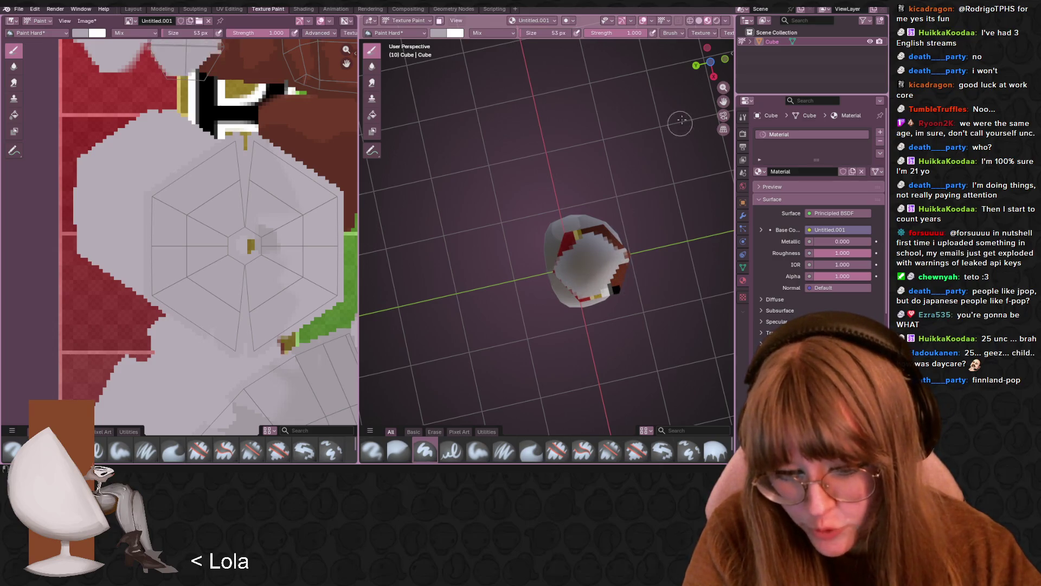
# - From the bottom view, paint the underside's red and yellow pattern white, then check from the right
pyautogui.click(725, 59)
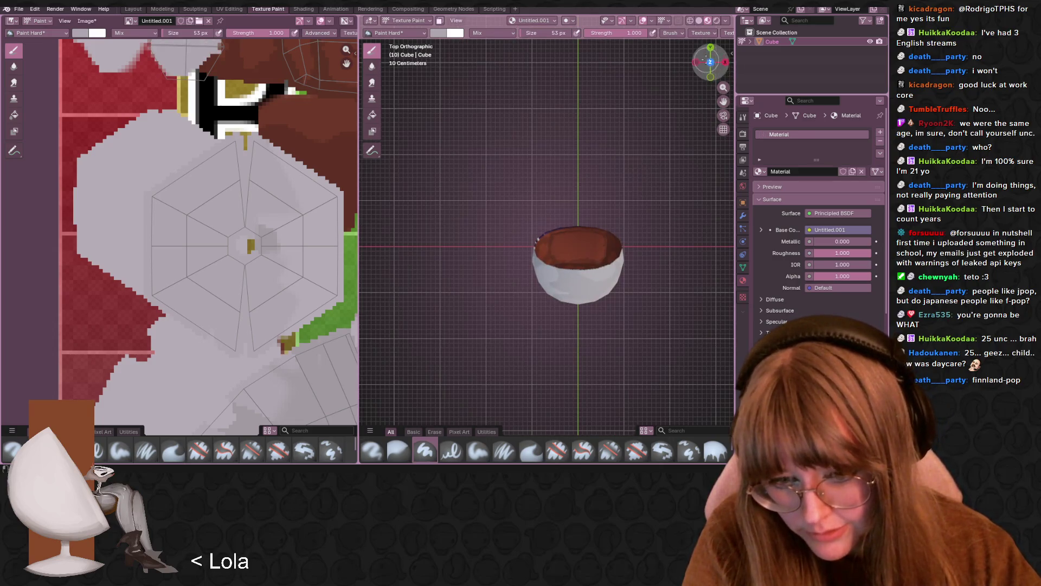
pyautogui.press('ctrl+KP_7')
pyautogui.moveTo(592, 241)
pyautogui.mouseDown()
pyautogui.moveTo(564, 255)
pyautogui.moveTo(564, 276)
pyautogui.moveTo(572, 233)
pyautogui.moveTo(596, 253)
pyautogui.mouseUp()
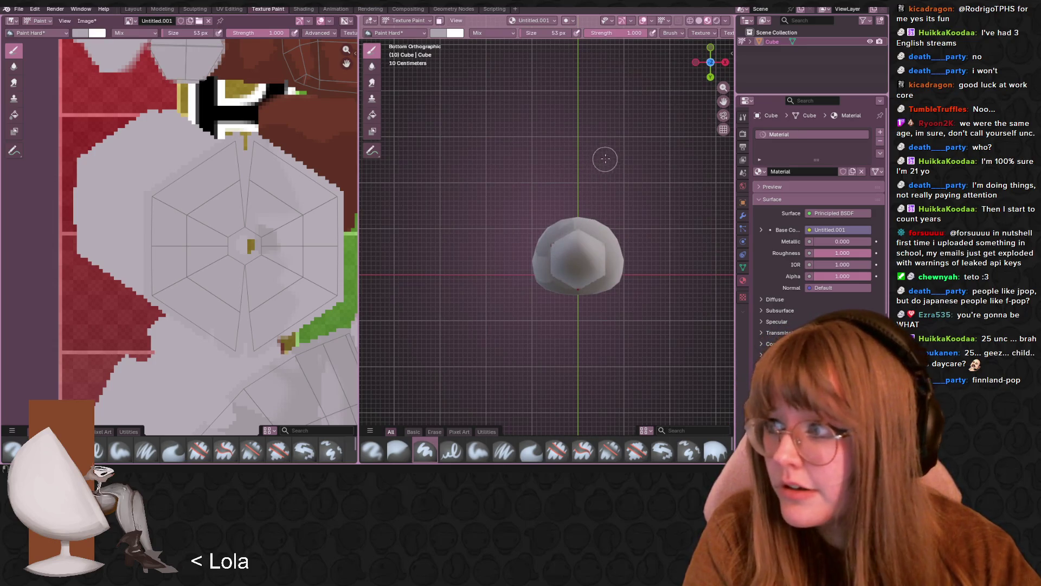
pyautogui.moveTo(604, 158)
pyautogui.mouseDown(button='middle')
pyautogui.moveTo(543, 276)
pyautogui.moveTo(629, 212)
pyautogui.moveTo(627, 192)
pyautogui.mouseUp(button='middle')
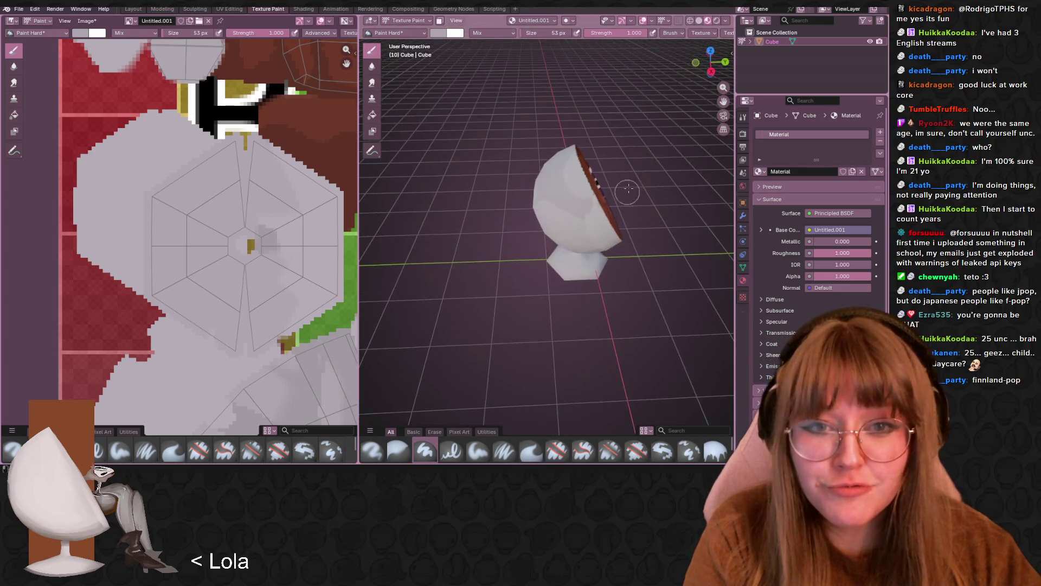
pyautogui.click(711, 71)
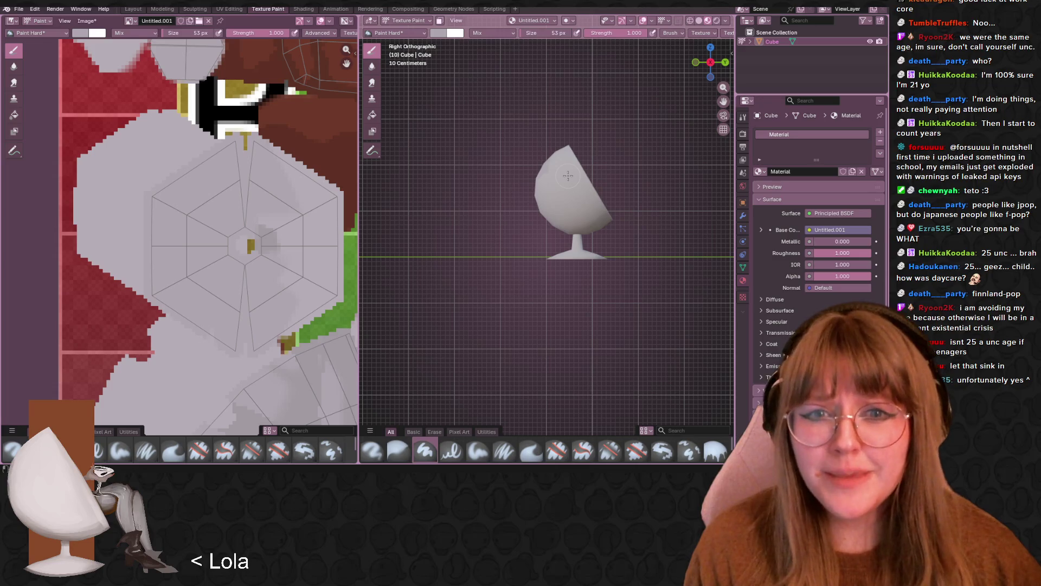
# - Add darker grey shading strokes across the pale egg shell from several angles
pyautogui.scroll(3, 568, 175)
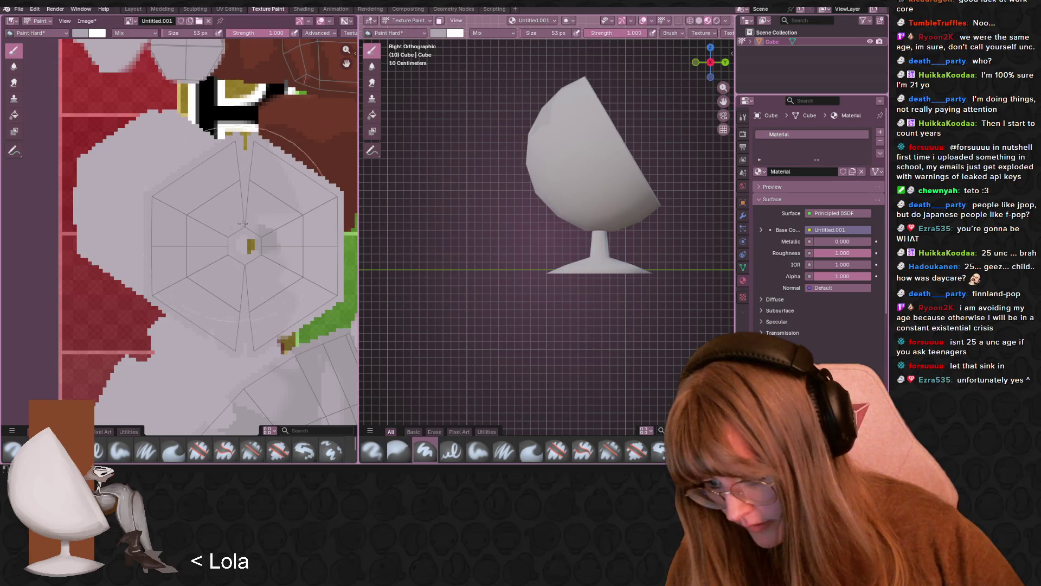
pyautogui.moveTo(585, 217); pyautogui.dragTo(649, 219, button='middle')
pyautogui.scroll(5, 650, 219)
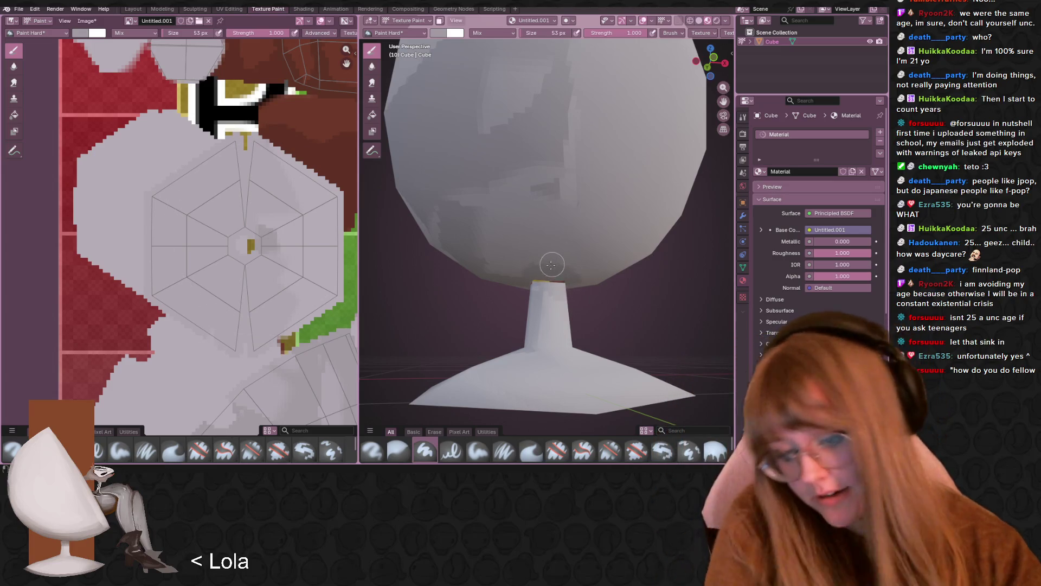
pyautogui.moveTo(558, 233)
pyautogui.mouseDown()
pyautogui.moveTo(575, 244)
pyautogui.moveTo(558, 261)
pyautogui.mouseUp()
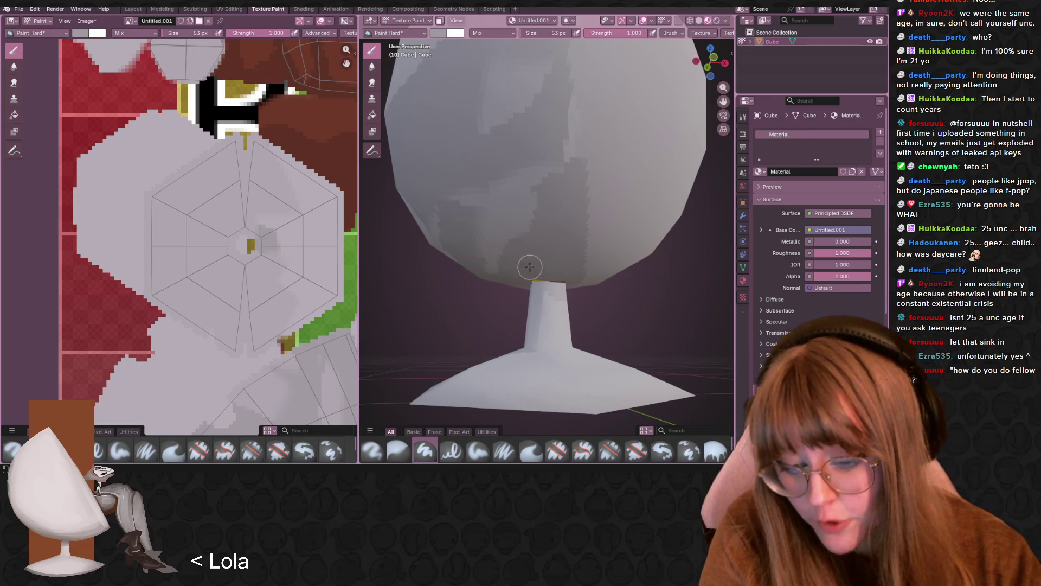
pyautogui.moveTo(608, 198); pyautogui.dragTo(578, 178, button='middle')
pyautogui.scroll(-3, 582, 169)
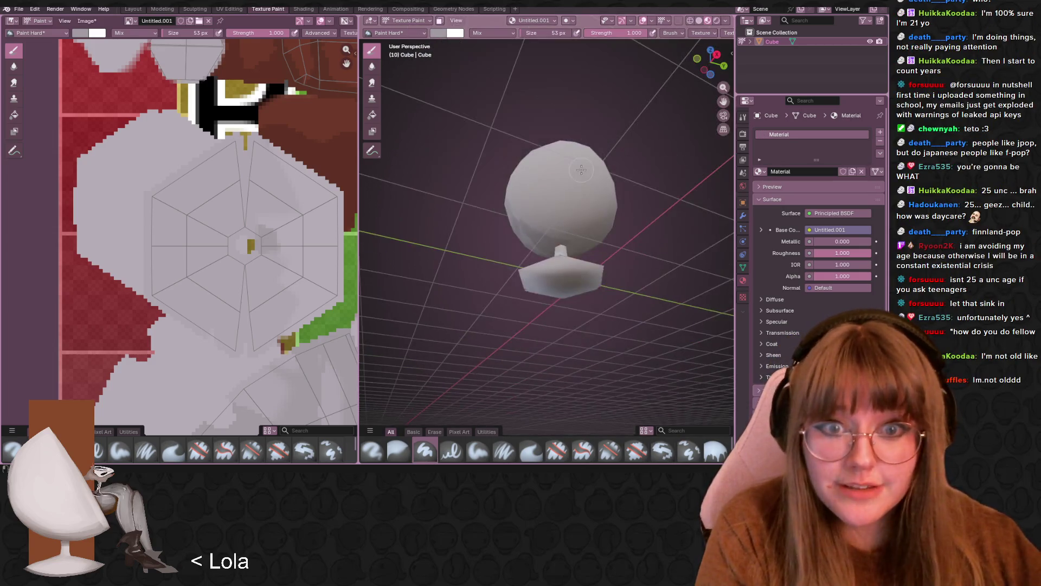
pyautogui.scroll(2, 596, 172)
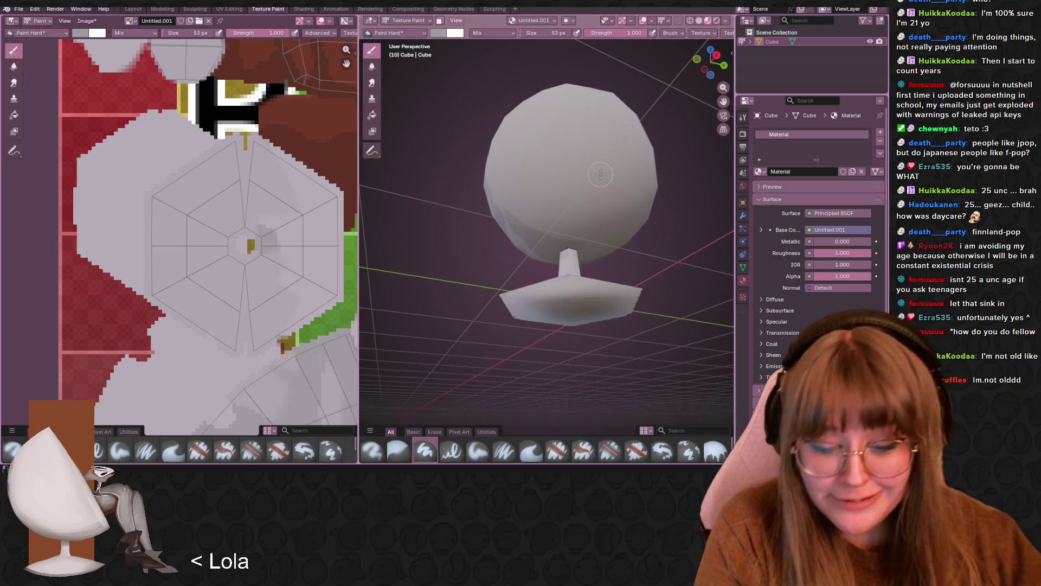
pyautogui.moveTo(564, 237)
pyautogui.mouseDown()
pyautogui.moveTo(596, 202)
pyautogui.moveTo(584, 236)
pyautogui.moveTo(615, 163)
pyautogui.mouseUp()
pyautogui.moveTo(594, 247)
pyautogui.mouseDown()
pyautogui.moveTo(624, 187)
pyautogui.moveTo(575, 182)
pyautogui.moveTo(559, 214)
pyautogui.moveTo(550, 193)
pyautogui.moveTo(575, 158)
pyautogui.moveTo(623, 173)
pyautogui.mouseUp()
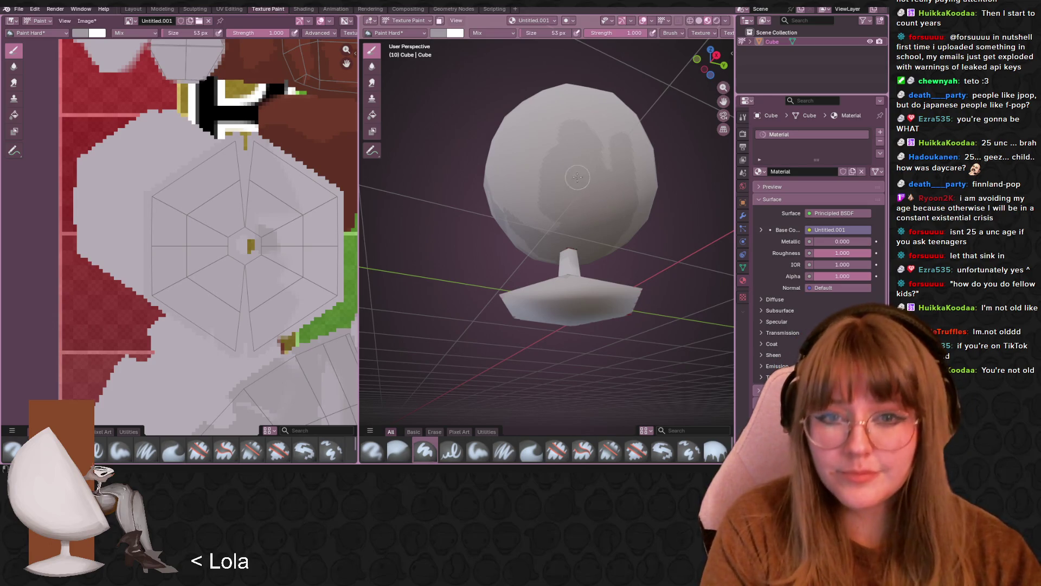
# - From below, paint darker grey shading on the shell's lower left and review it
pyautogui.moveTo(577, 178)
pyautogui.mouseDown(button='middle')
pyautogui.moveTo(677, 218)
pyautogui.moveTo(588, 219)
pyautogui.moveTo(632, 218)
pyautogui.mouseUp(button='middle')
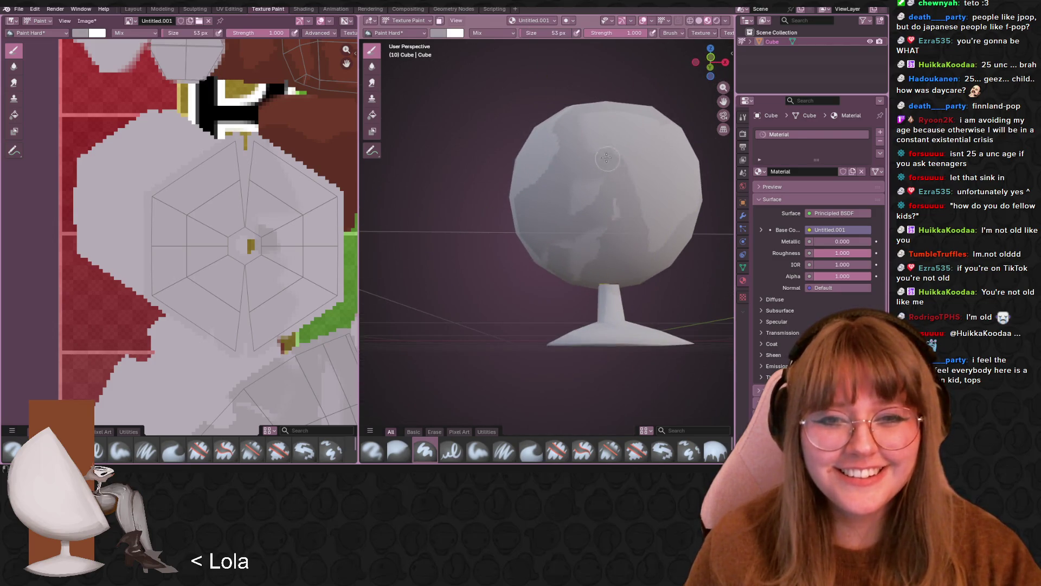
pyautogui.moveTo(578, 259)
pyautogui.mouseDown(button='middle')
pyautogui.moveTo(579, 218)
pyautogui.moveTo(632, 243)
pyautogui.moveTo(588, 214)
pyautogui.moveTo(612, 201)
pyautogui.mouseUp(button='middle')
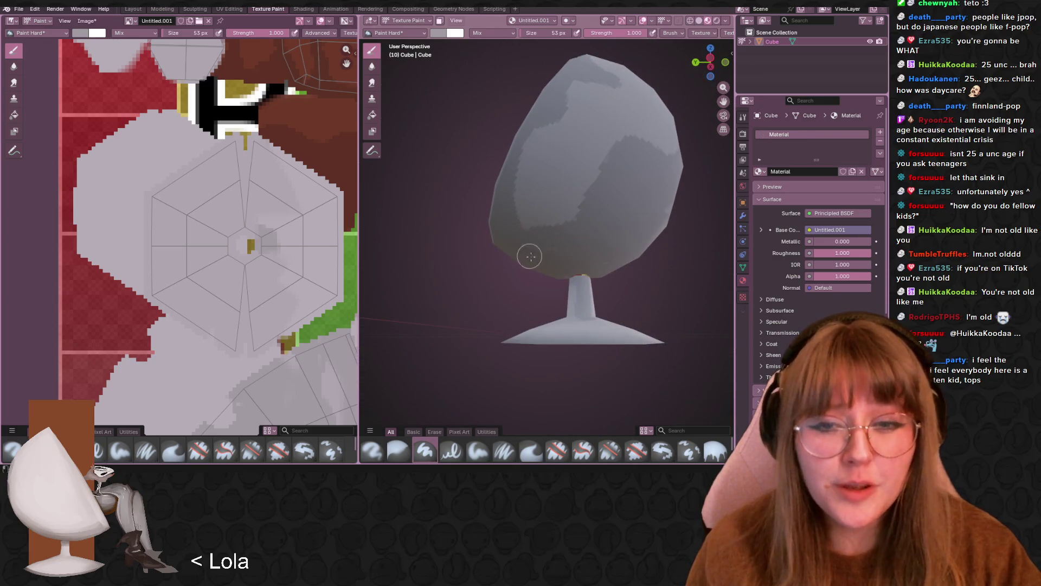
pyautogui.moveTo(574, 238)
pyautogui.mouseDown()
pyautogui.moveTo(523, 190)
pyautogui.moveTo(541, 230)
pyautogui.moveTo(530, 223)
pyautogui.moveTo(595, 202)
pyautogui.mouseUp()
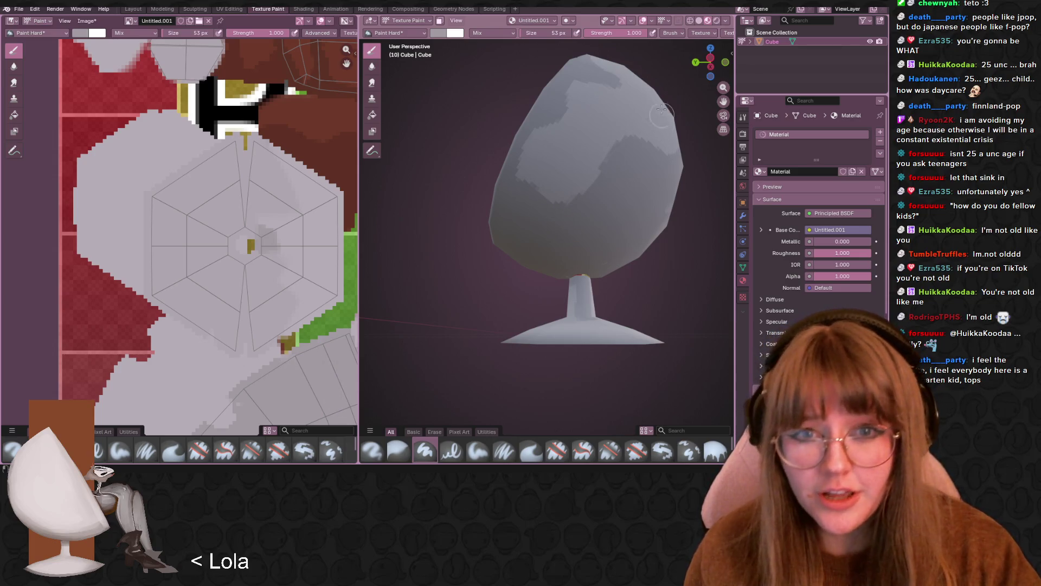
pyautogui.moveTo(661, 58)
pyautogui.mouseDown(button='middle')
pyautogui.moveTo(622, 189)
pyautogui.moveTo(584, 173)
pyautogui.mouseUp(button='middle')
pyautogui.scroll(3, 621, 190)
pyautogui.scroll(-5, 583, 173)
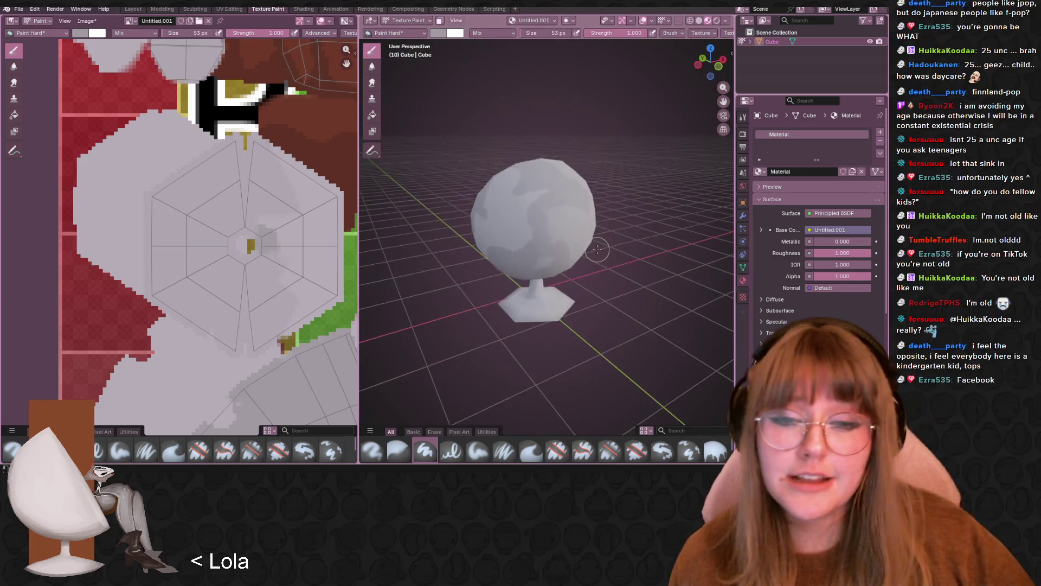
pyautogui.moveTo(686, 170); pyautogui.dragTo(551, 208, button='middle')
pyautogui.scroll(5, 552, 209)
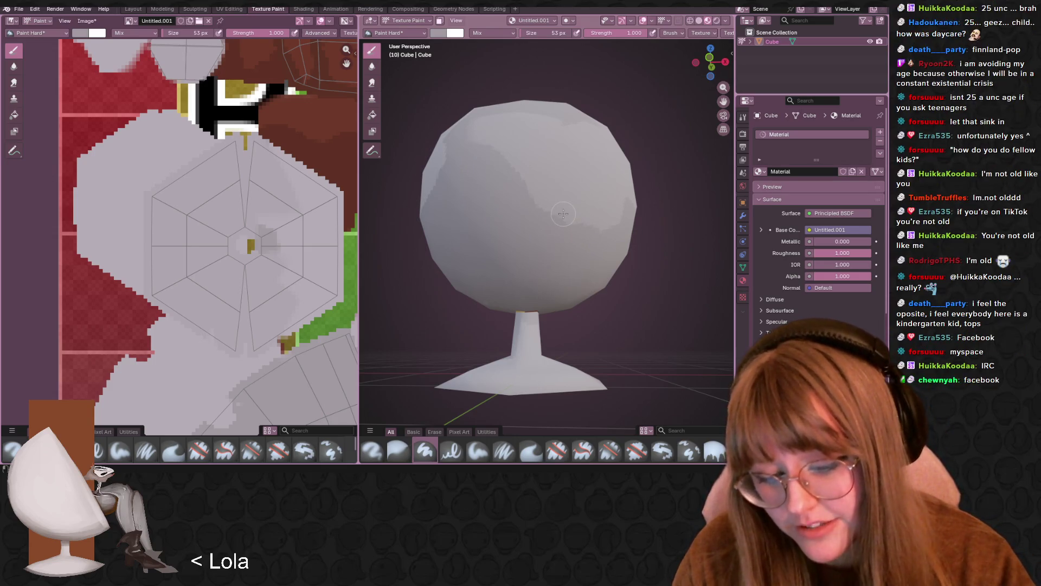
pyautogui.moveTo(563, 213)
pyautogui.mouseDown(button='middle')
pyautogui.moveTo(498, 230)
pyautogui.moveTo(584, 153)
pyautogui.moveTo(521, 171)
pyautogui.mouseUp(button='middle')
pyautogui.scroll(-4, 499, 230)
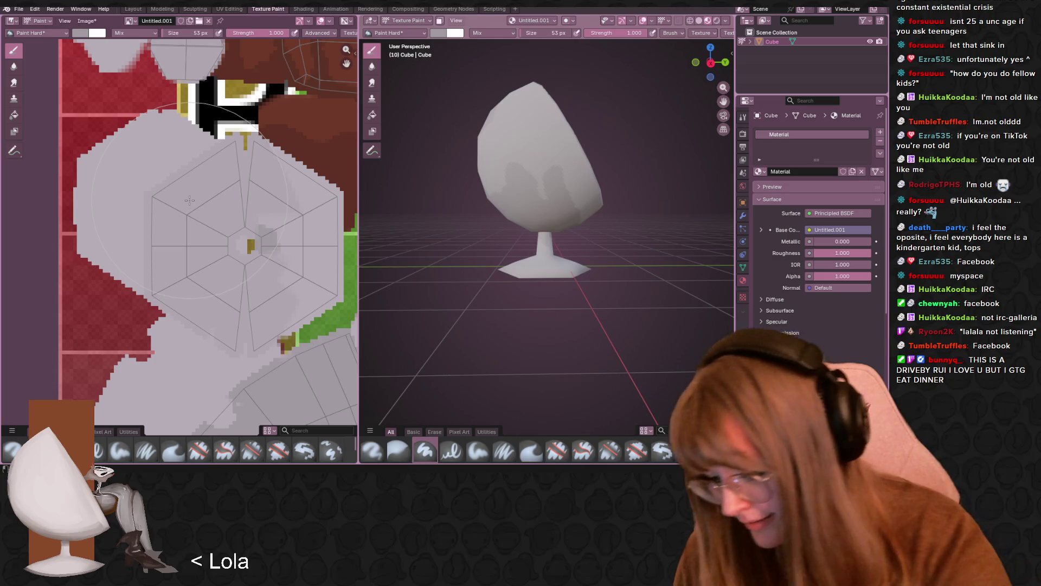
# - Switch to the Paint Soft and Blur brushes and soften the shell's grey shading
pyautogui.click(125, 454)
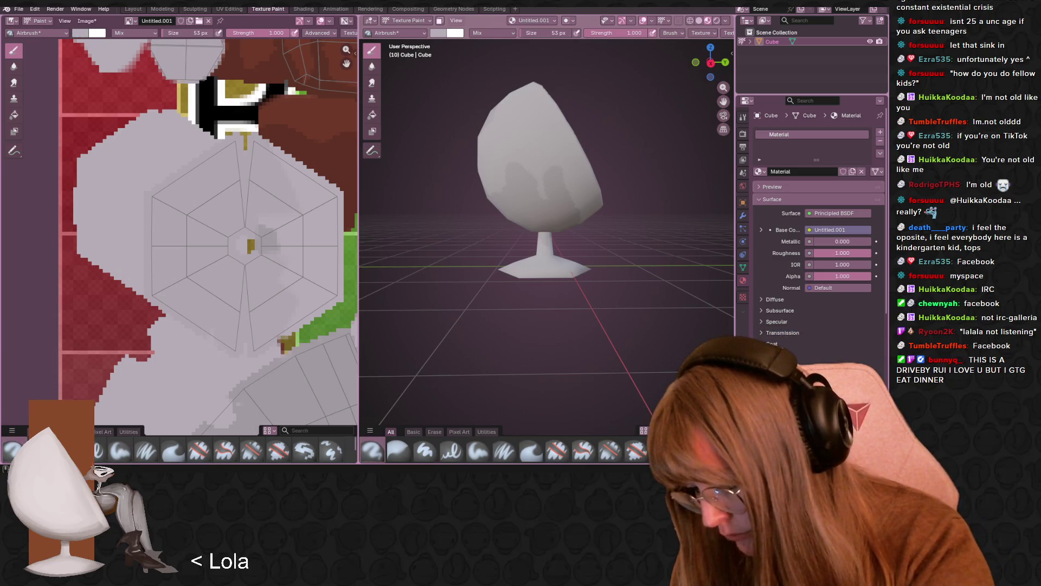
pyautogui.click(399, 451)
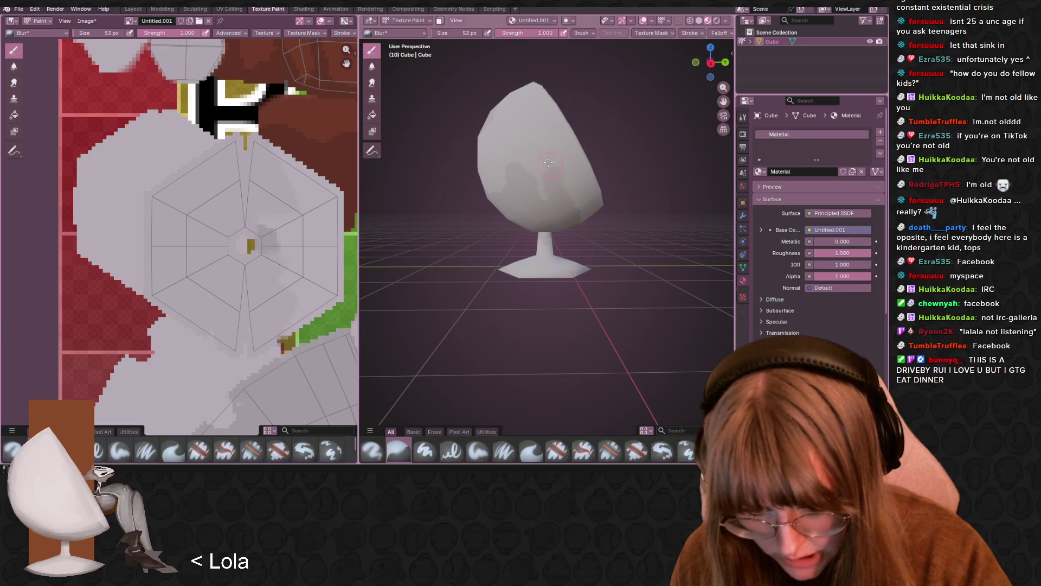
pyautogui.scroll(2, 558, 141)
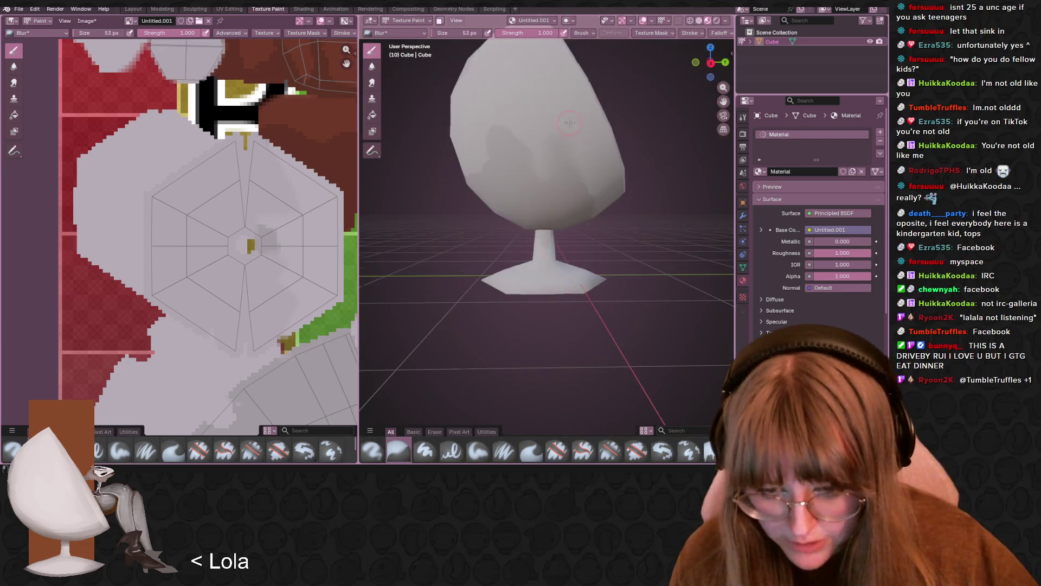
pyautogui.moveTo(572, 111); pyautogui.dragTo(583, 110, button='middle')
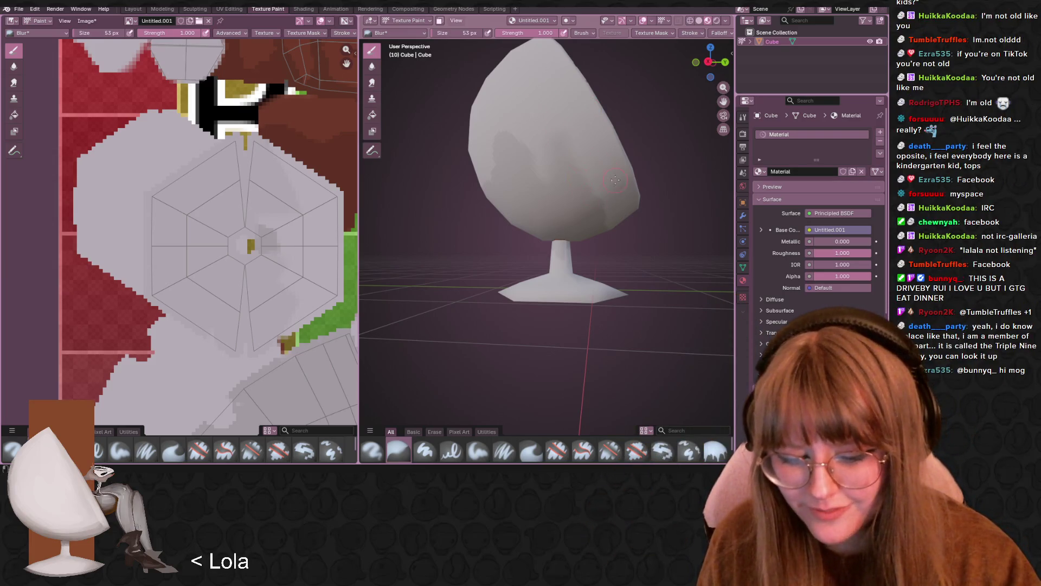
pyautogui.moveTo(573, 169); pyautogui.dragTo(633, 189, button='middle')
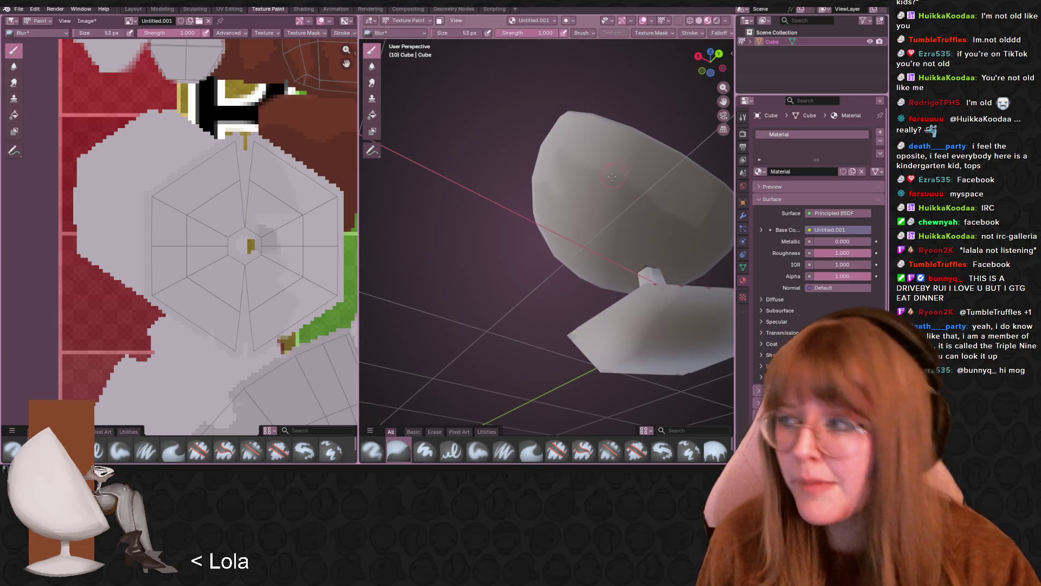
pyautogui.moveTo(640, 213); pyautogui.dragTo(565, 224, button='middle')
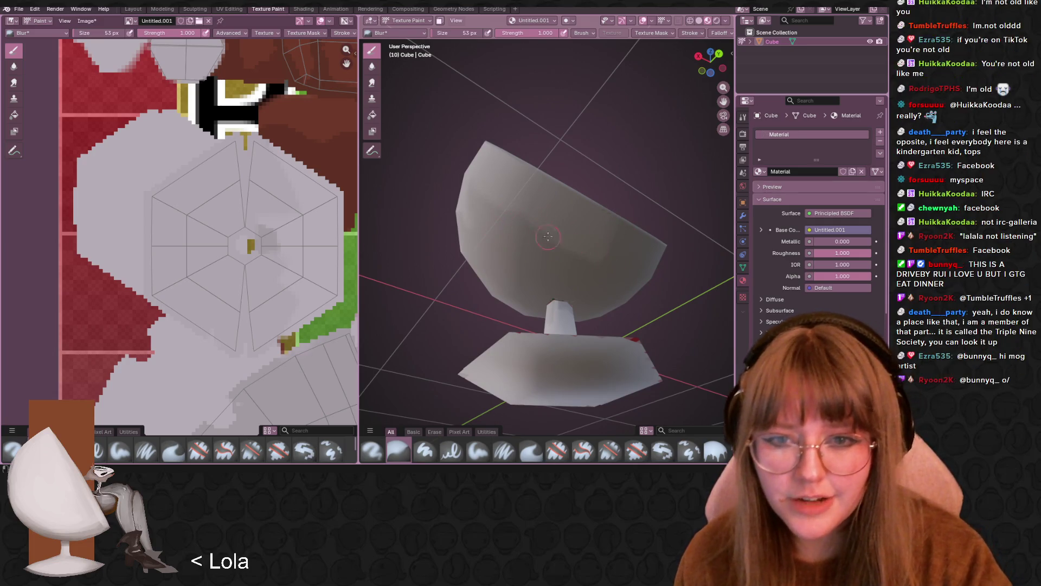
# - Inspect the blended shading from under the seat, from above and top-down into the seat
pyautogui.moveTo(596, 281)
pyautogui.mouseDown(button='middle')
pyautogui.moveTo(538, 160)
pyautogui.moveTo(548, 227)
pyautogui.mouseUp(button='middle')
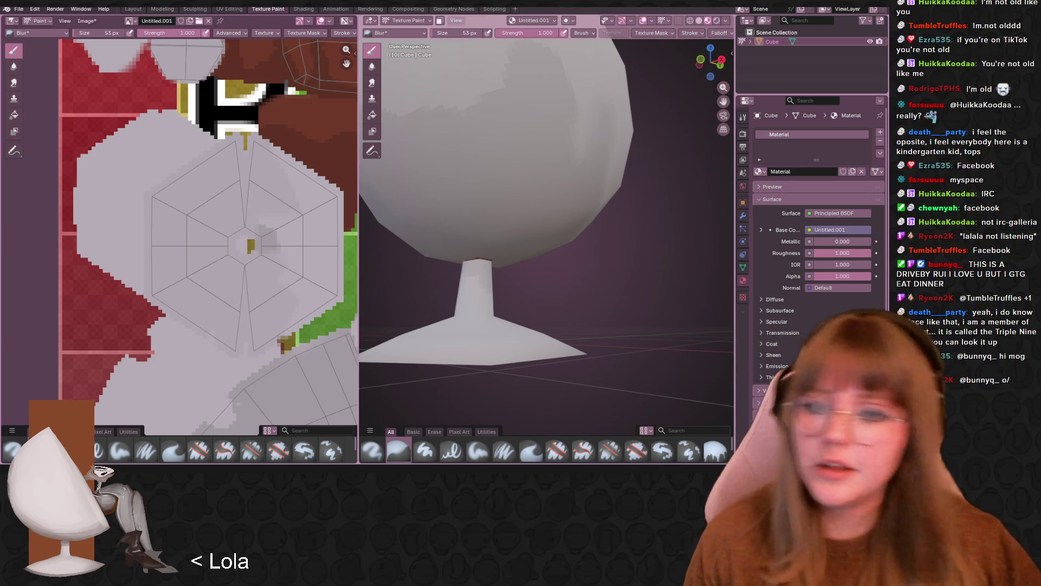
pyautogui.scroll(-5, 618, 132)
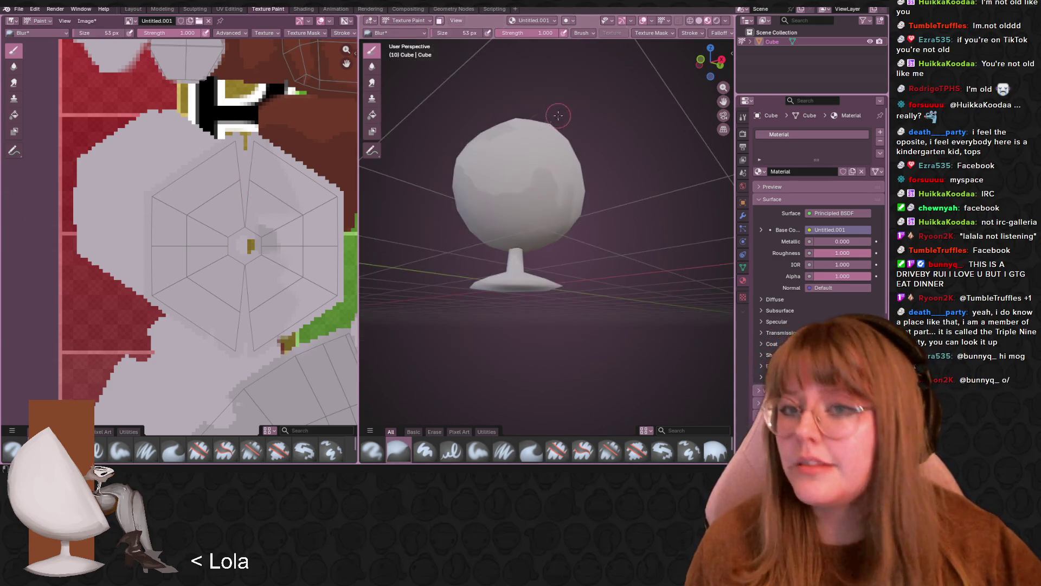
pyautogui.moveTo(528, 152); pyautogui.dragTo(504, 190, button='middle')
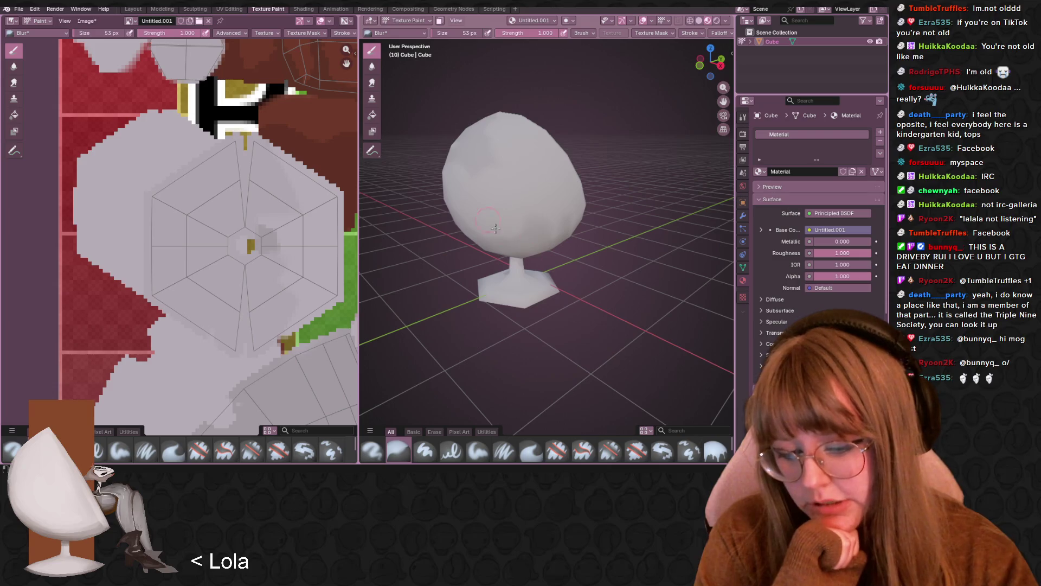
pyautogui.scroll(4, 600, 187)
pyautogui.scroll(-5, 600, 187)
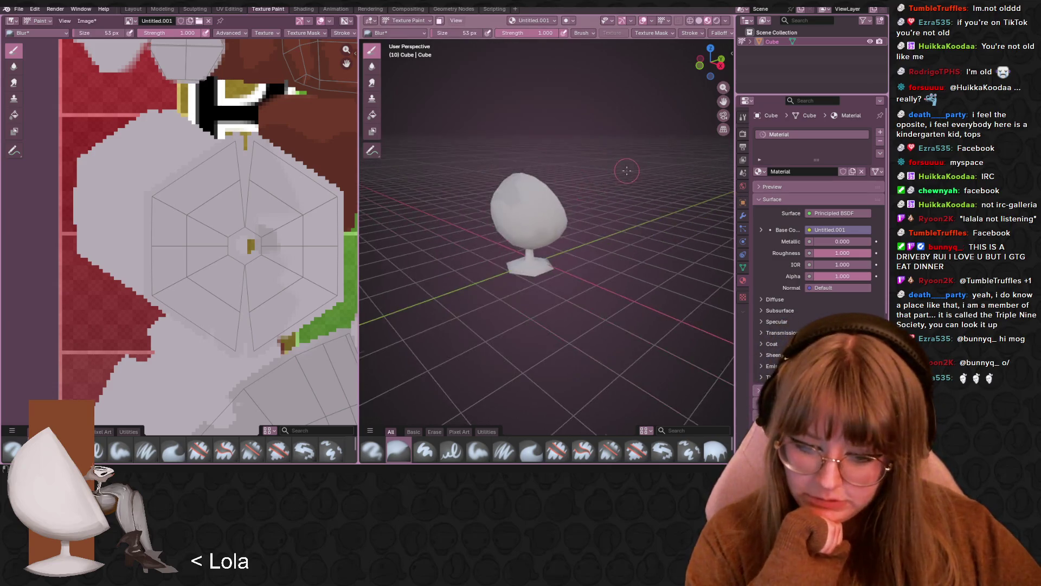
pyautogui.moveTo(599, 187)
pyautogui.mouseDown(button='middle')
pyautogui.moveTo(434, 224)
pyautogui.moveTo(563, 176)
pyautogui.moveTo(549, 209)
pyautogui.mouseUp(button='middle')
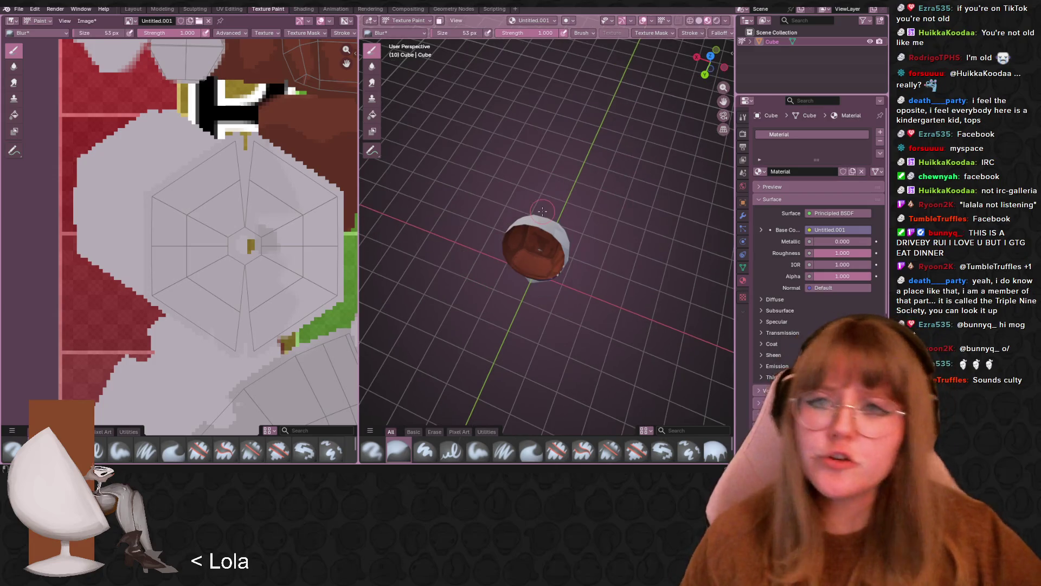
# - Save the painted chair texture with Image > Save, then return to the zoomed-out Layout workspace
pyautogui.click(87, 20)
pyautogui.click(110, 121)
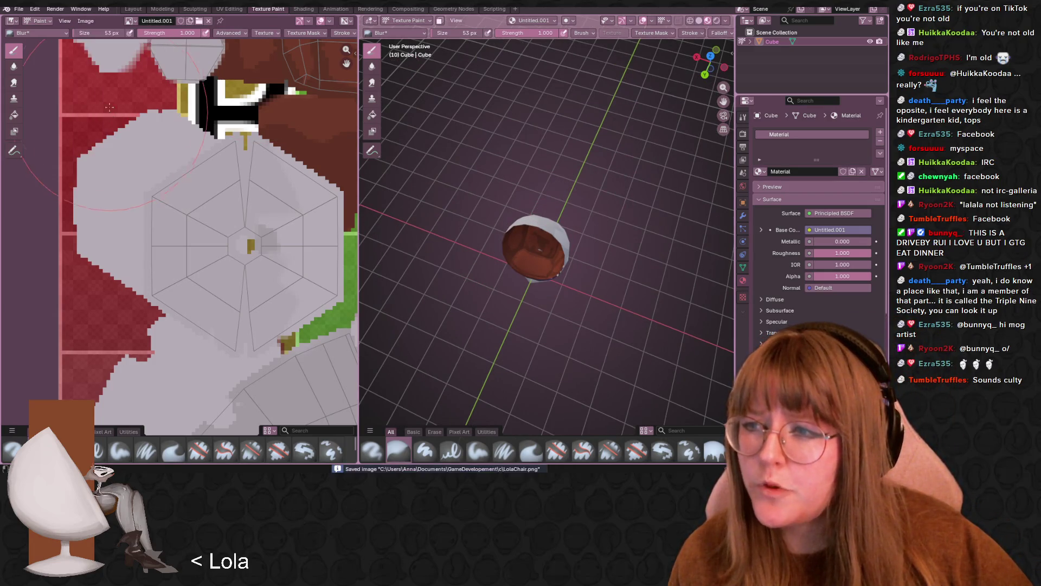
pyautogui.click(133, 10)
pyautogui.scroll(-3, 463, 171)
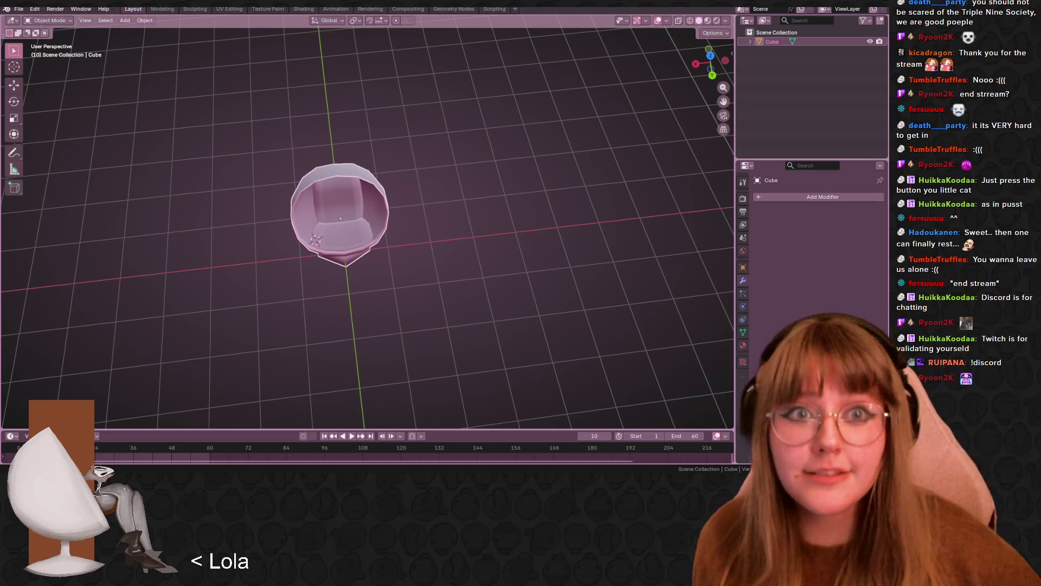
# - Display the chair in Material Preview shading and orbit to a low side view
pyautogui.click(707, 20)
pyautogui.scroll(2, 304, 168)
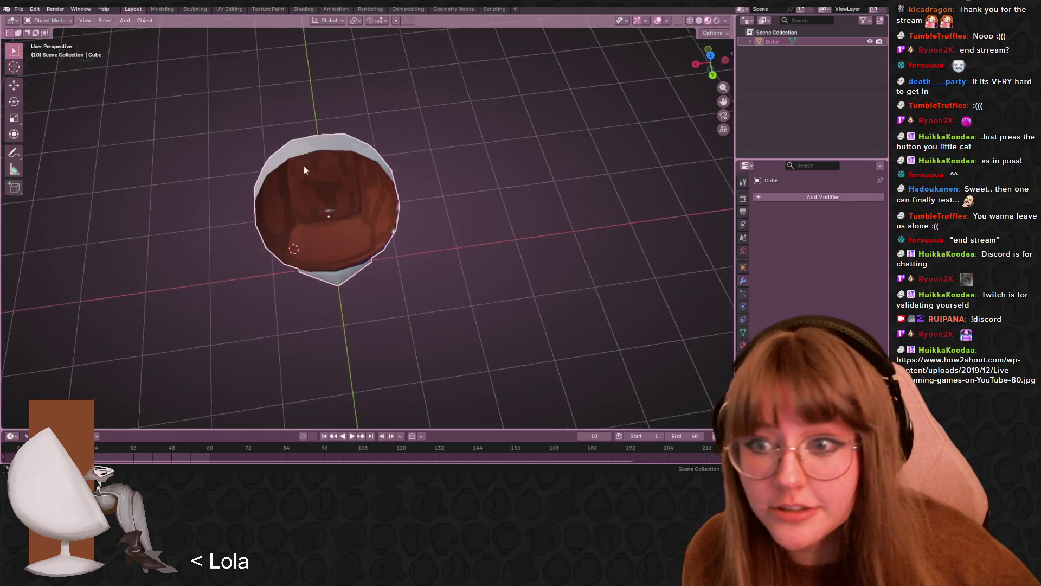
pyautogui.moveTo(305, 170)
pyautogui.mouseDown(button='middle')
pyautogui.moveTo(311, 125)
pyautogui.moveTo(136, 113)
pyautogui.mouseUp(button='middle')
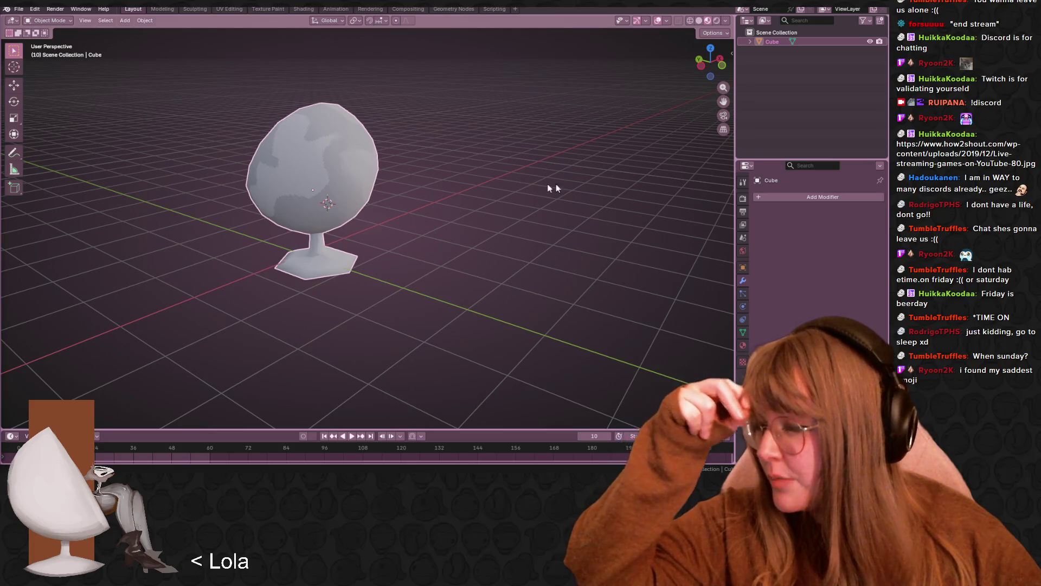
pyautogui.hotkey('alt', 'Tab')
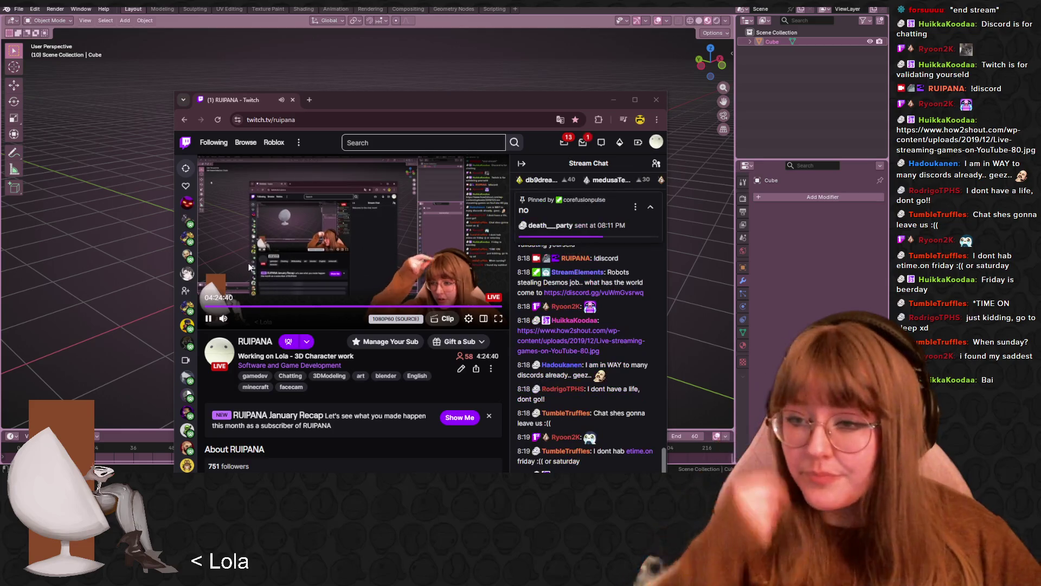
# - Maximize the Twitch channel browser window over Blender and dismiss the chat command suggestions
pyautogui.moveTo(187, 244)
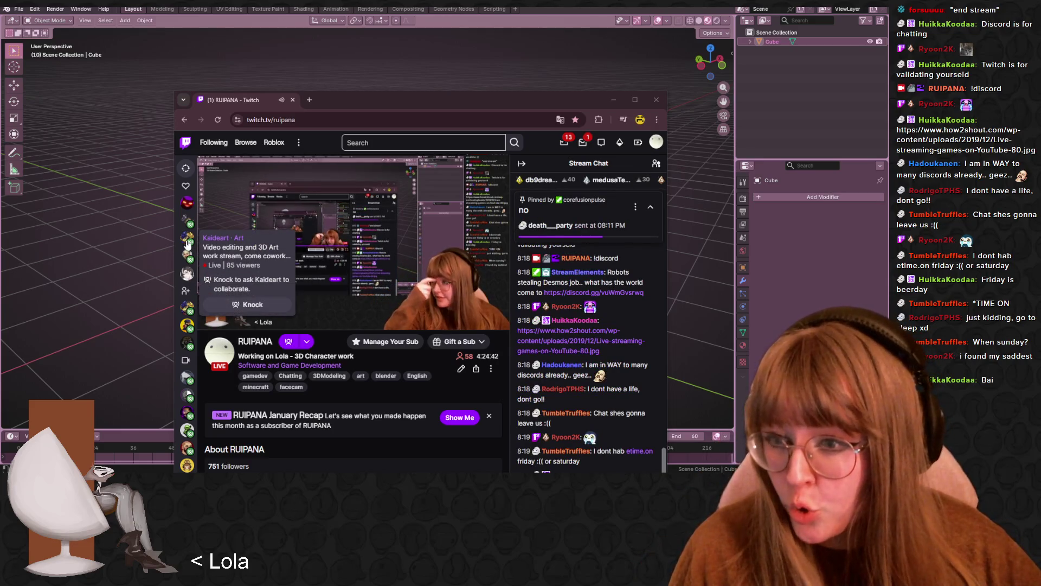
pyautogui.moveTo(460, 100); pyautogui.dragTo(404, 25)
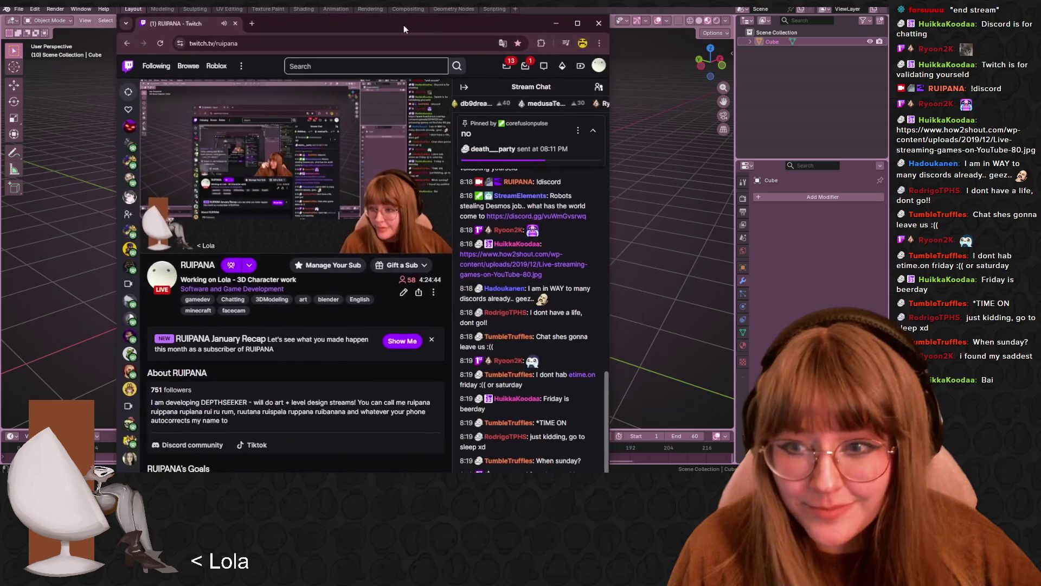
pyautogui.doubleClick(477, 23)
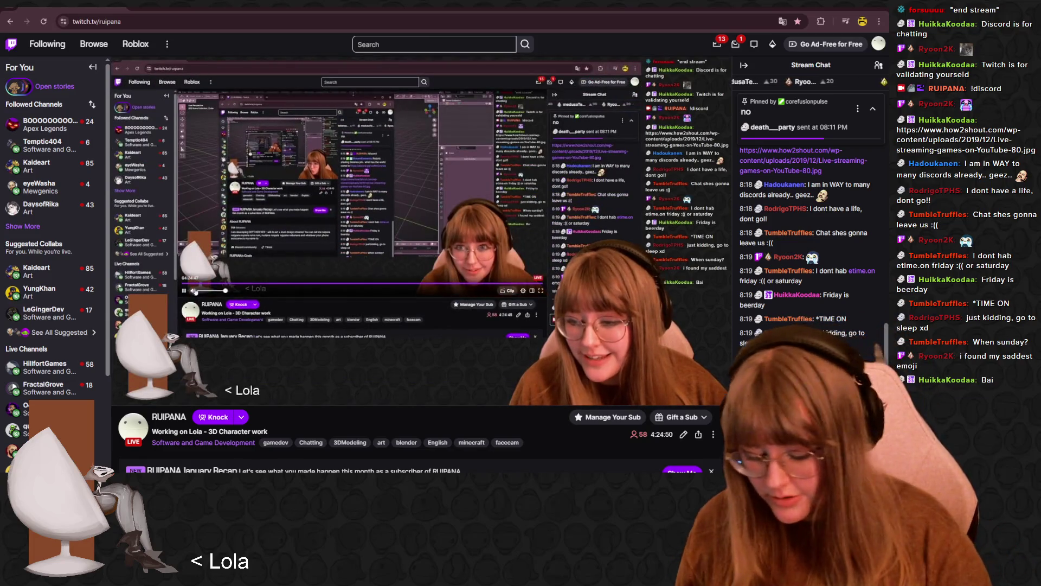
pyautogui.write('/')
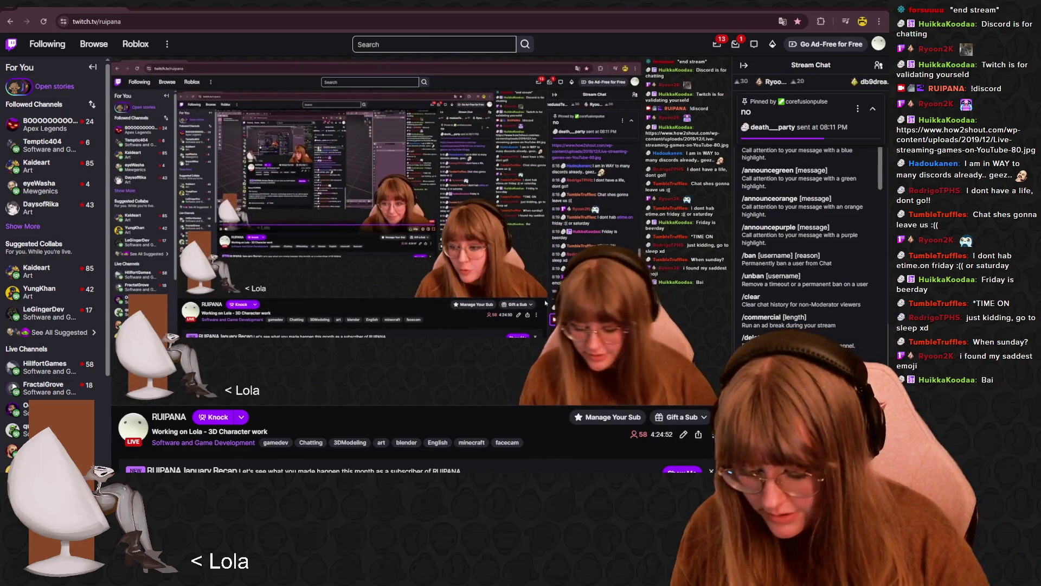
pyautogui.press('BackSpace')
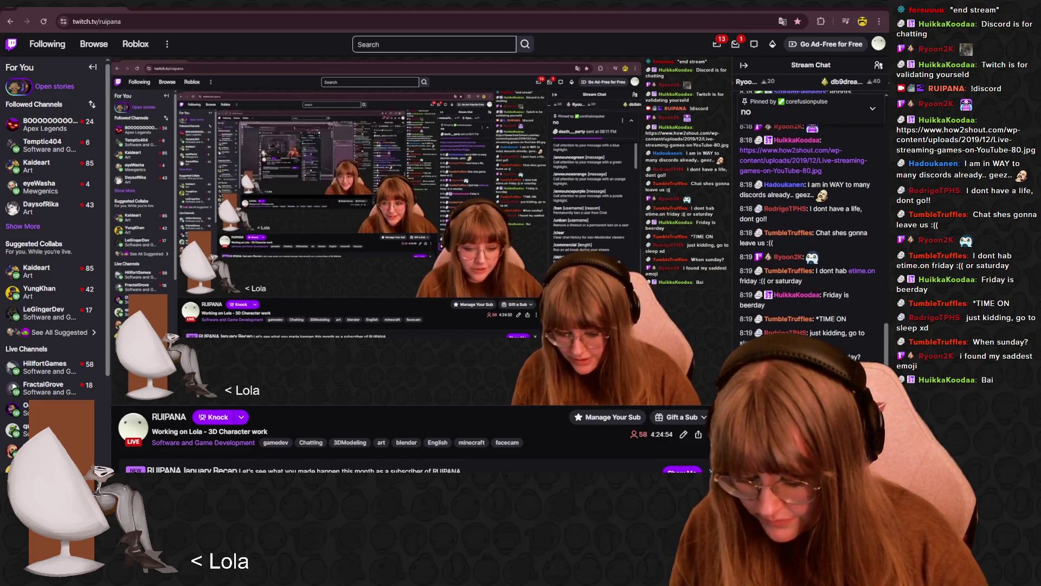